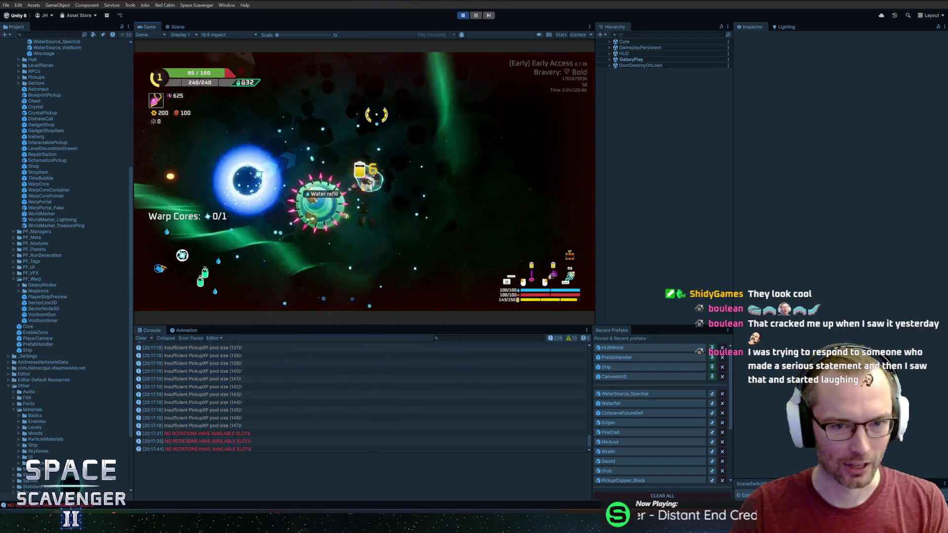
Run 'add hp -80' in the in-game debug console so the ship dies
key(grave)
text(add hp -80)
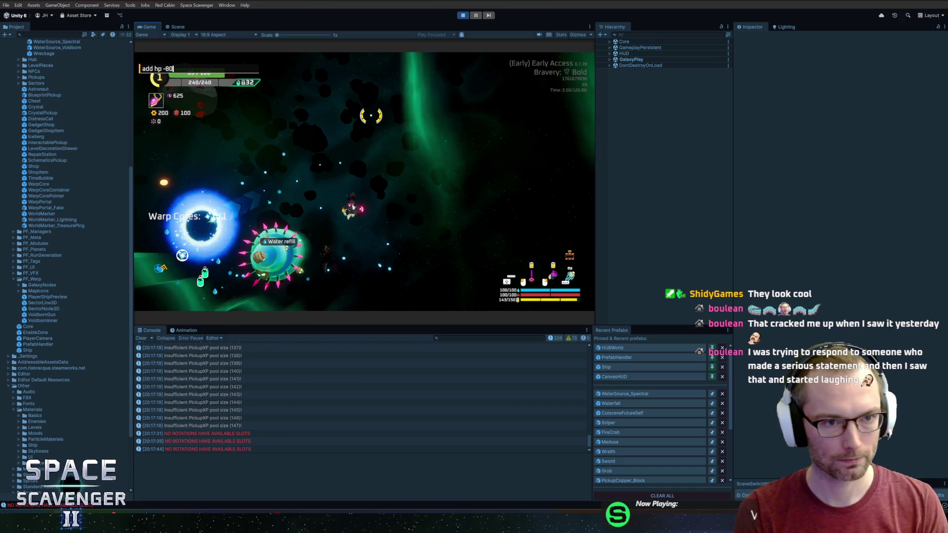
key(Return)
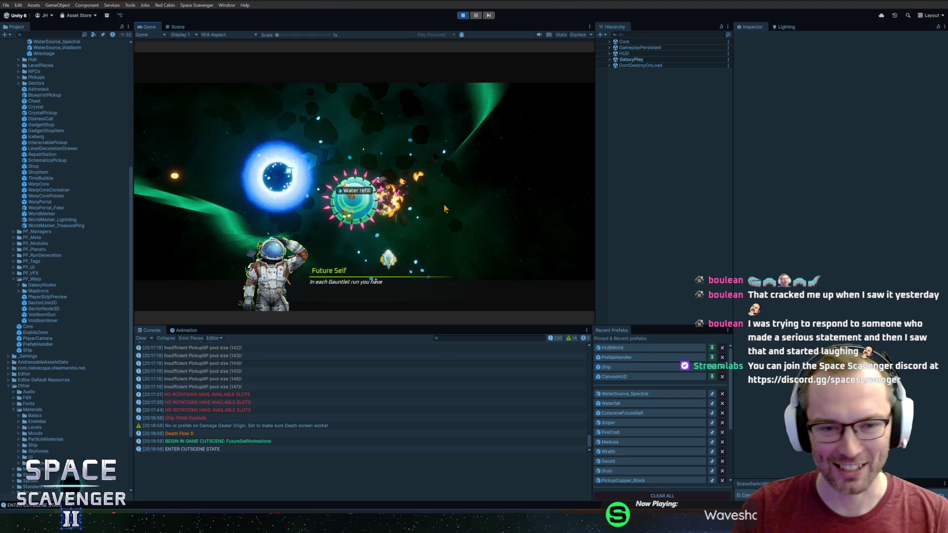
Finish the Future Self dialogue, revisit the Summary and Progression pages, return to hub, stop play
click(460, 189)
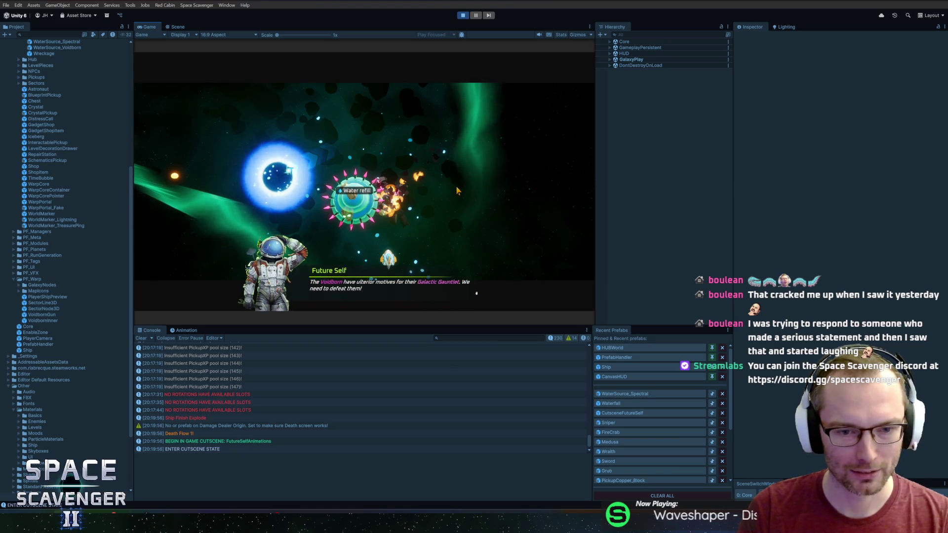
click(464, 186)
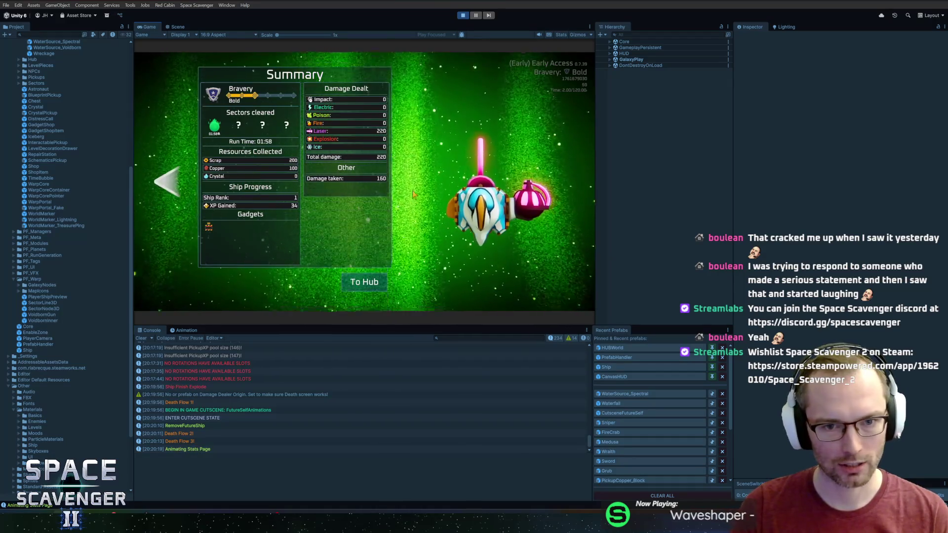
click(175, 183)
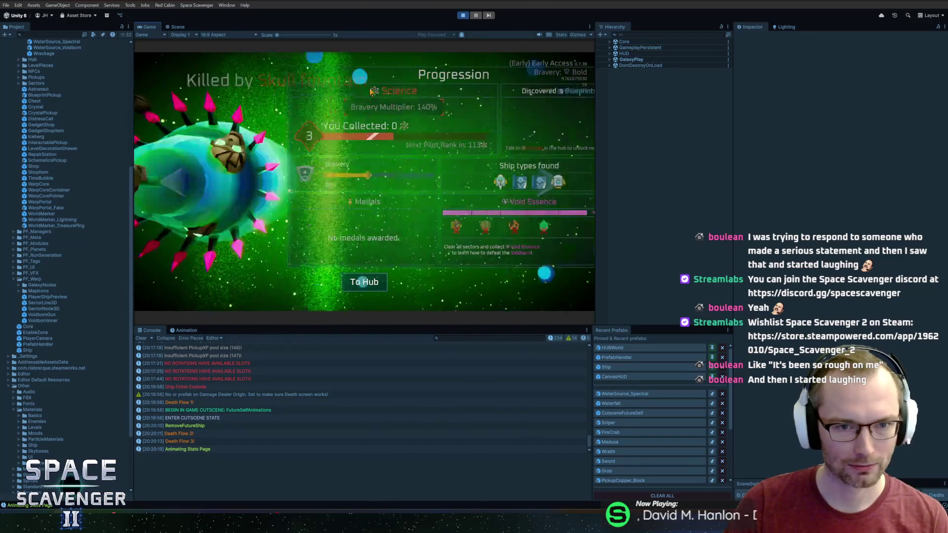
click(371, 92)
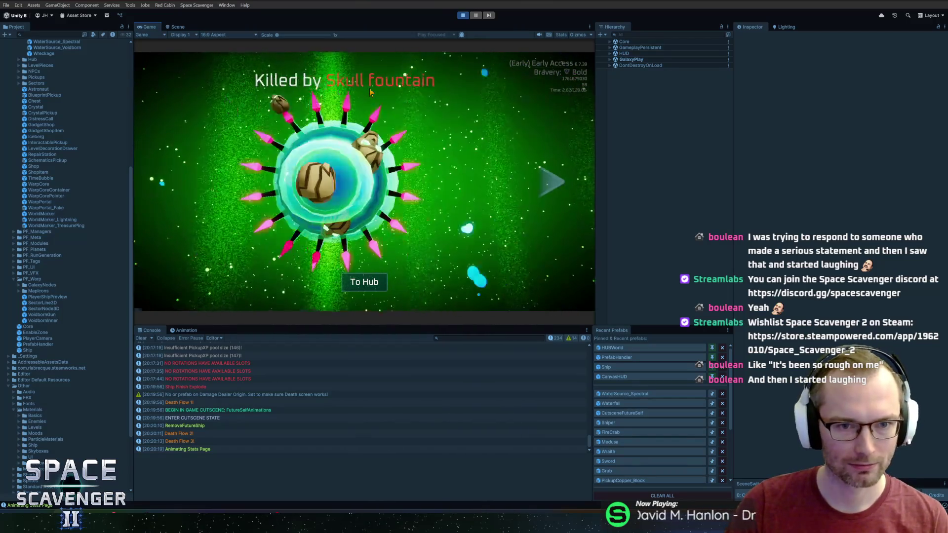
click(436, 101)
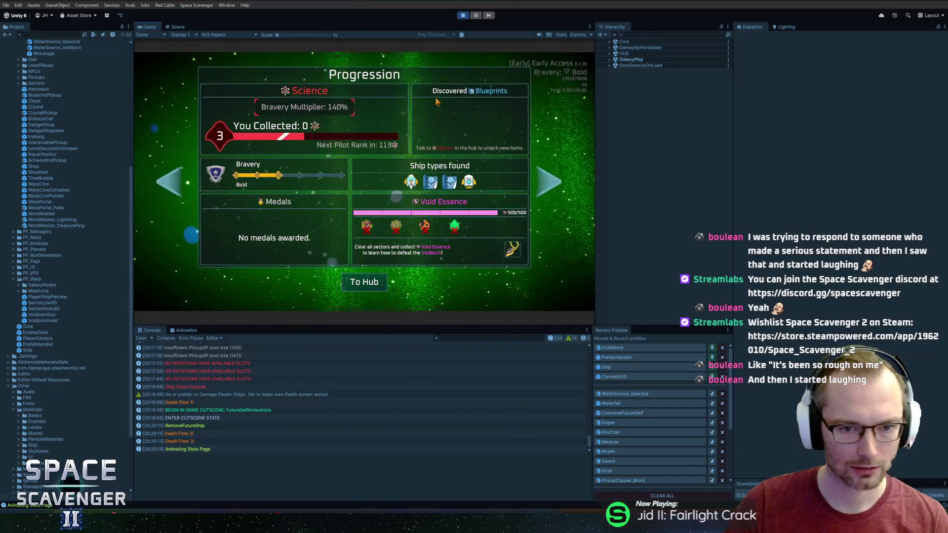
click(364, 282)
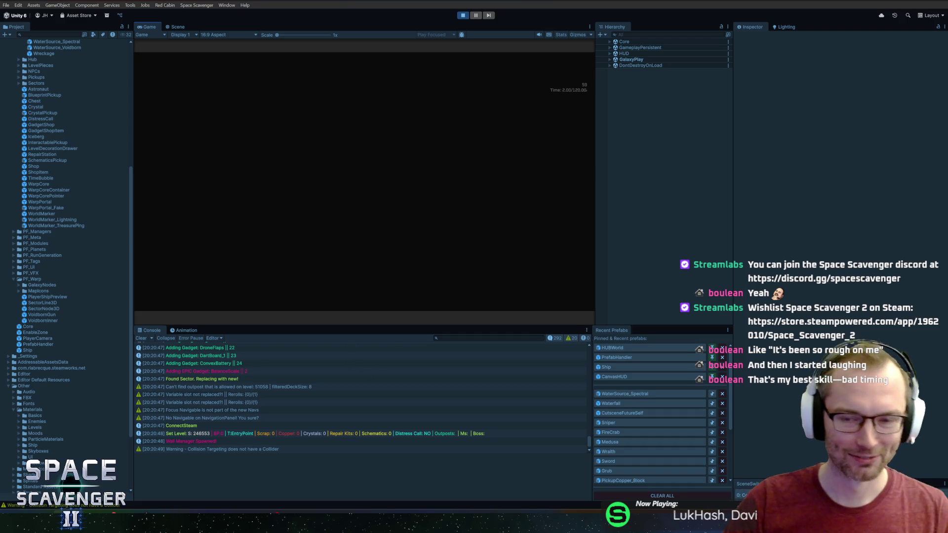
key(ctrl+p)
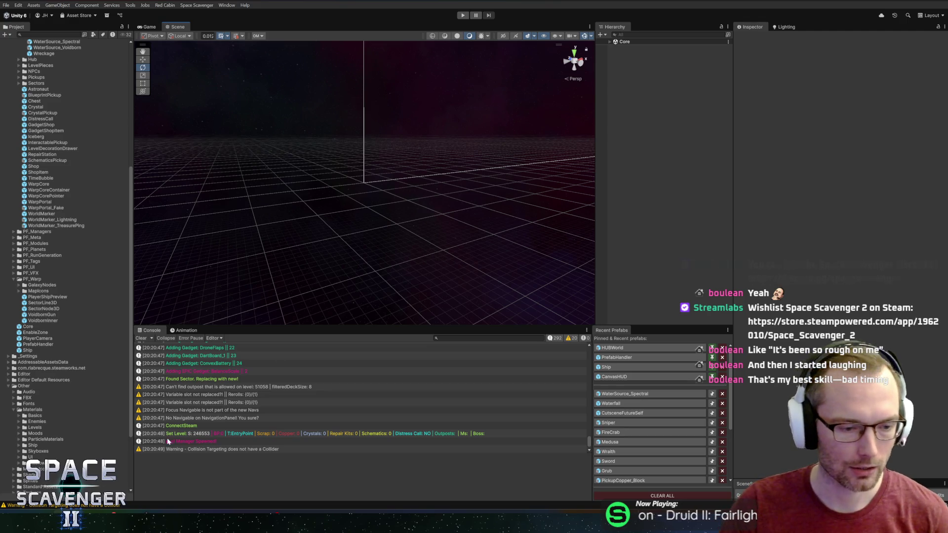
Open DamageTargetingCollision.cs from the console warning, then switch to GitHub Desktop
double_click(210, 449)
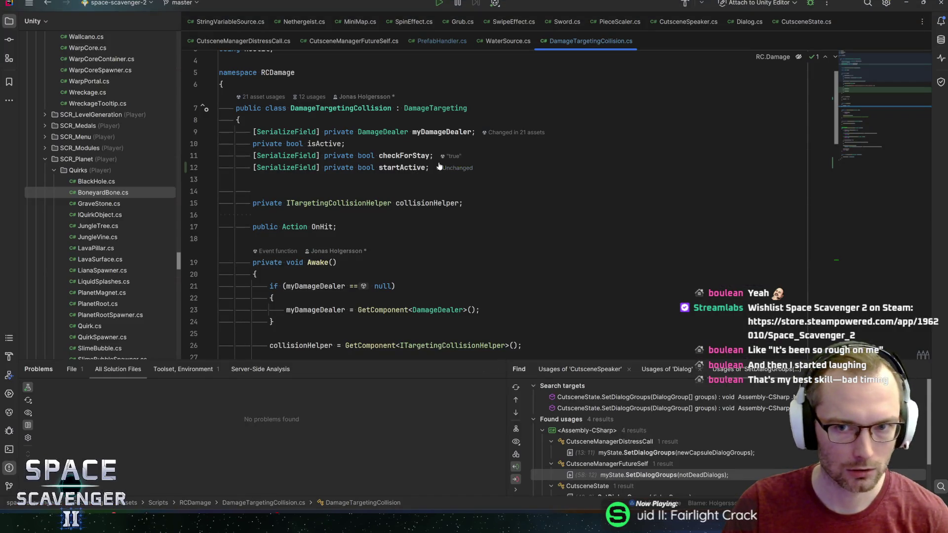
key(alt+Tab)
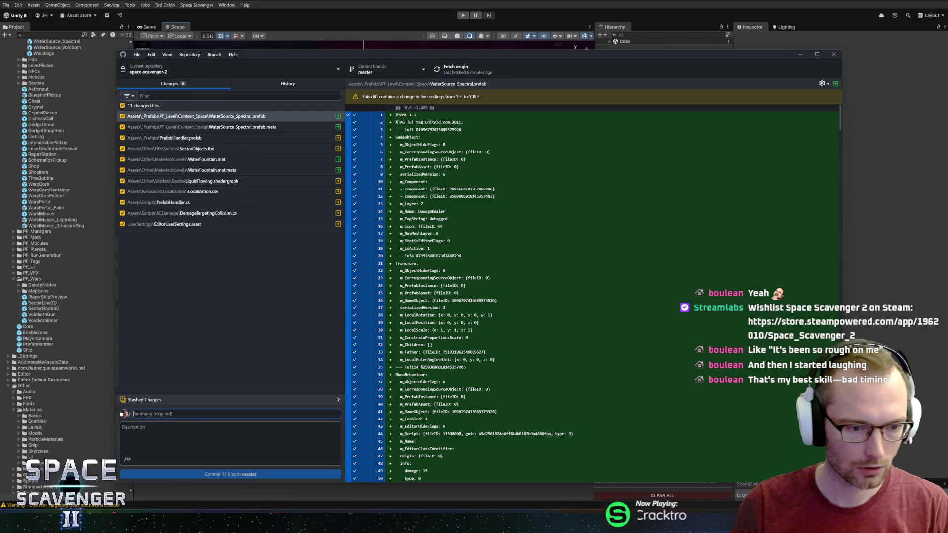
Commit the 11 files to master as 'Added Skull fountain water source' and push to origin
text(Ad)
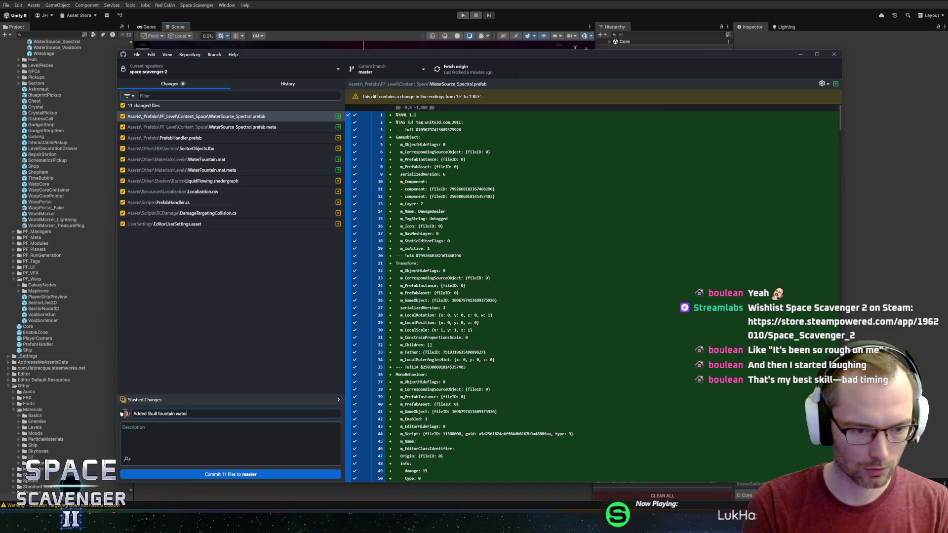
click(239, 474)
click(480, 64)
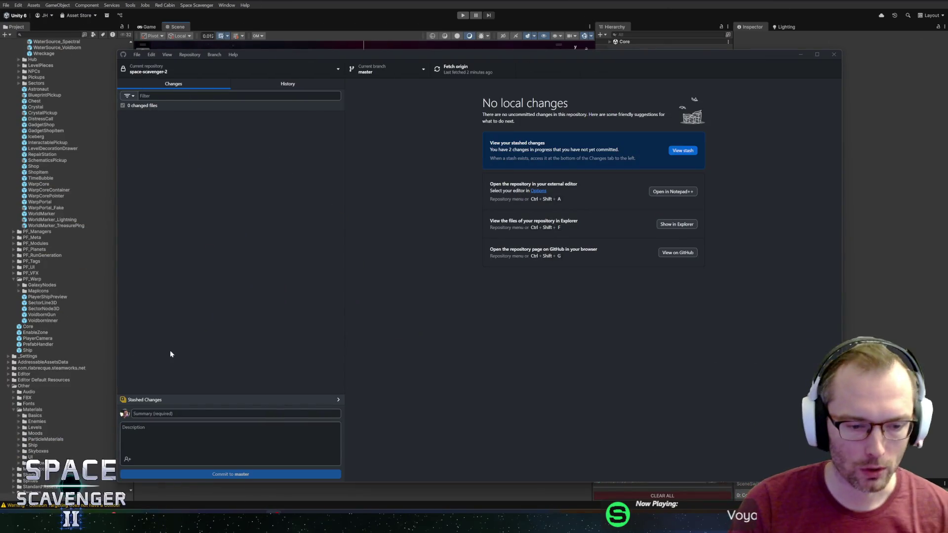
Once the push to origin completes, switch over to the Blender window
mouse_move(193, 518)
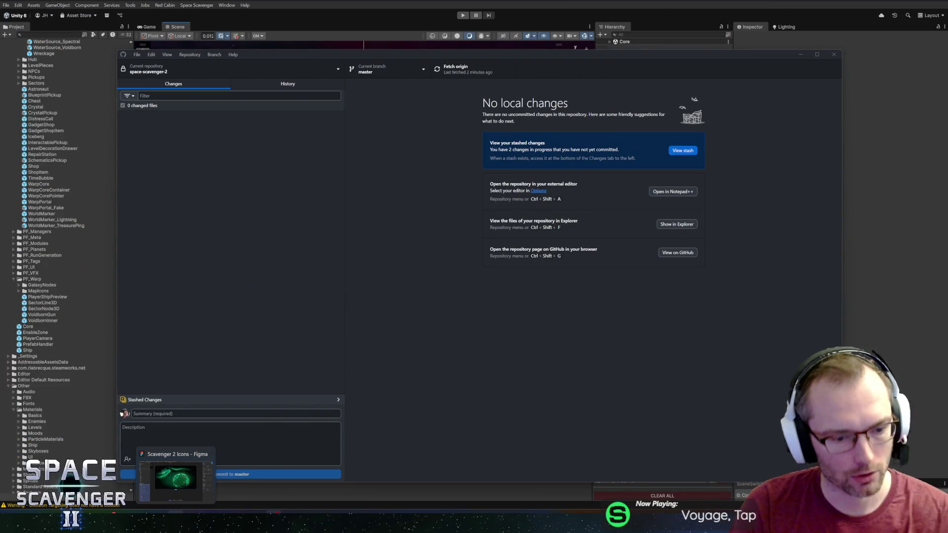
click(193, 469)
Inspect the WaterFountain mesh, toggling Edit and Object Mode and orbiting around it
scroll(488, 277, down, 5)
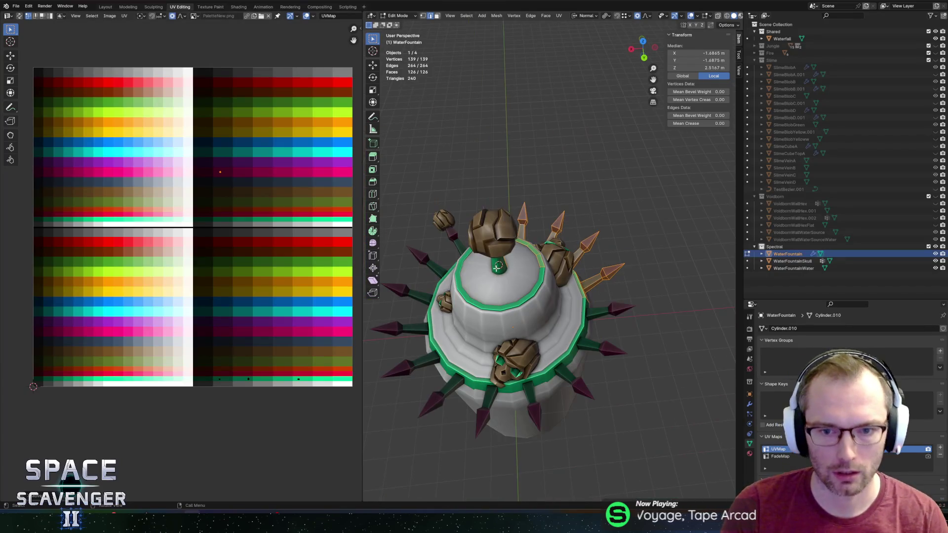
key(Tab)
key(Tab)
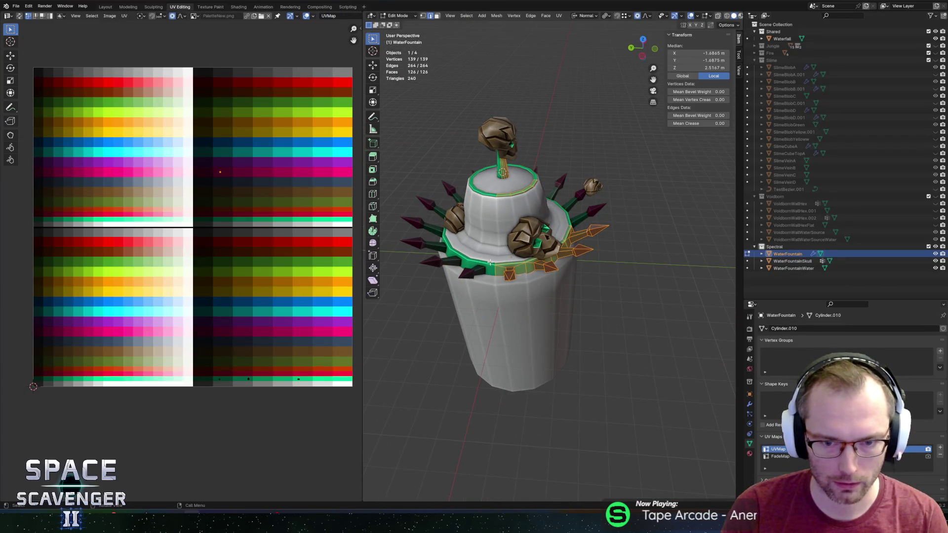
scroll(556, 247, up, 4)
mouse_move(554, 246)
mouse_down()
mouse_move(541, 309)
mouse_move(516, 311)
mouse_up()
key(Tab)
key(Tab)
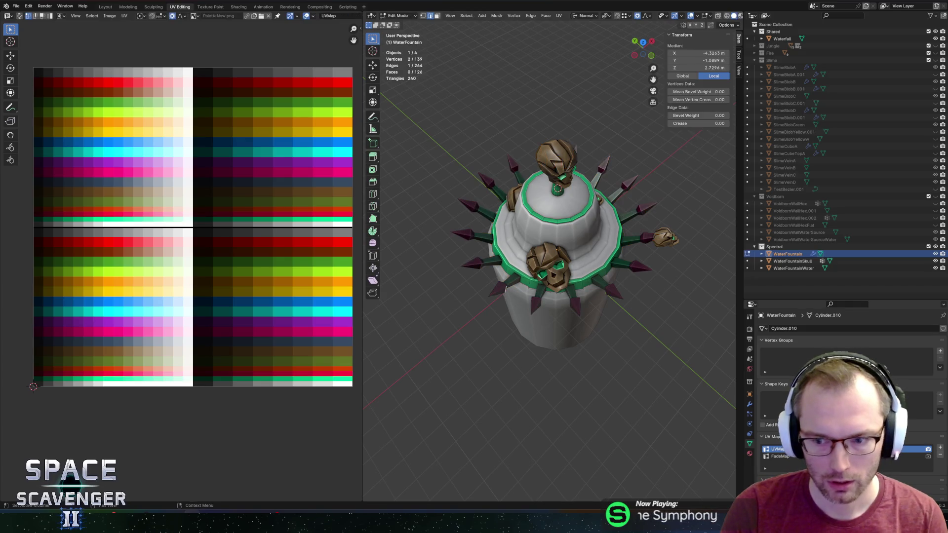
mouse_move(581, 289)
mouse_down()
mouse_move(521, 292)
mouse_move(545, 283)
mouse_move(526, 309)
mouse_move(523, 298)
mouse_up()
key(Tab)
key(Tab)
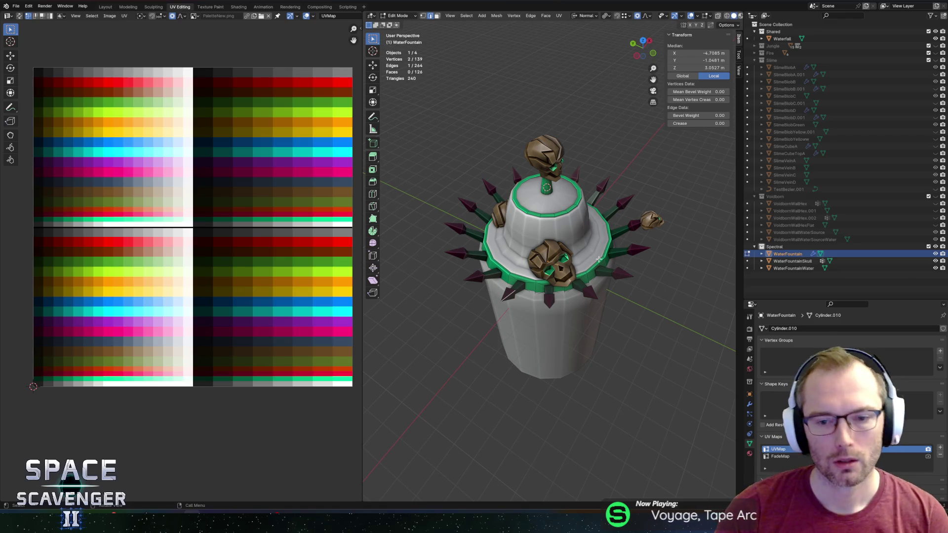
key(Tab)
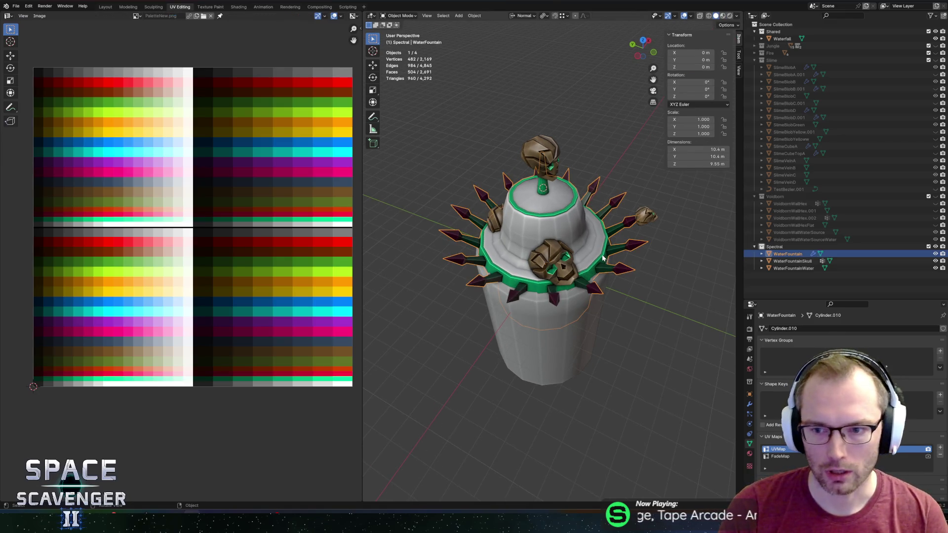
Duplicate WaterFountain in place and apply the Mirror modifier on the original
key(shift+d)
right_click(597, 252)
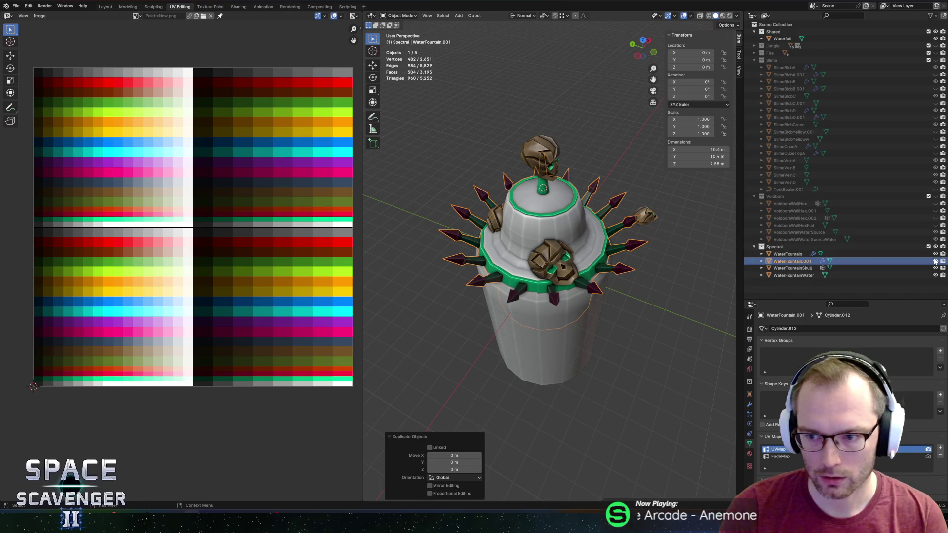
click(775, 255)
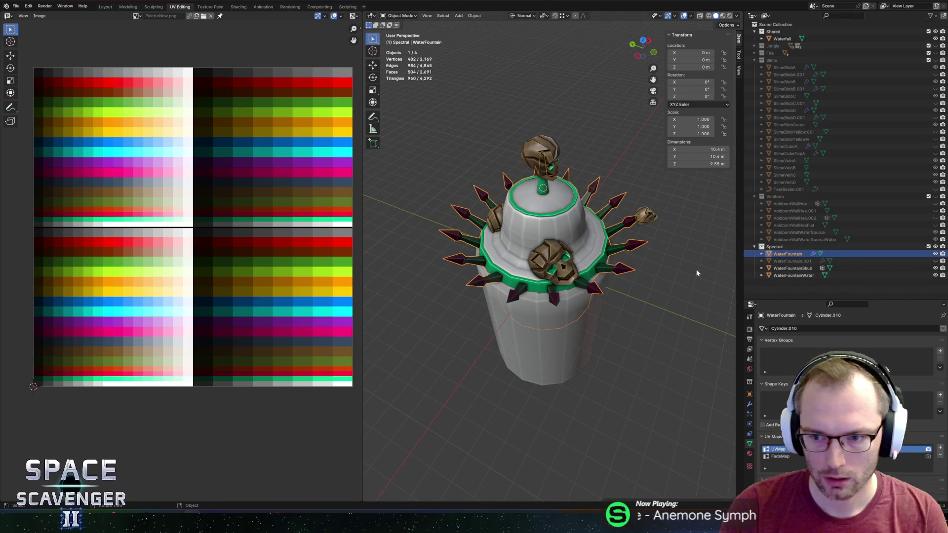
click(749, 403)
key(ctrl+a)
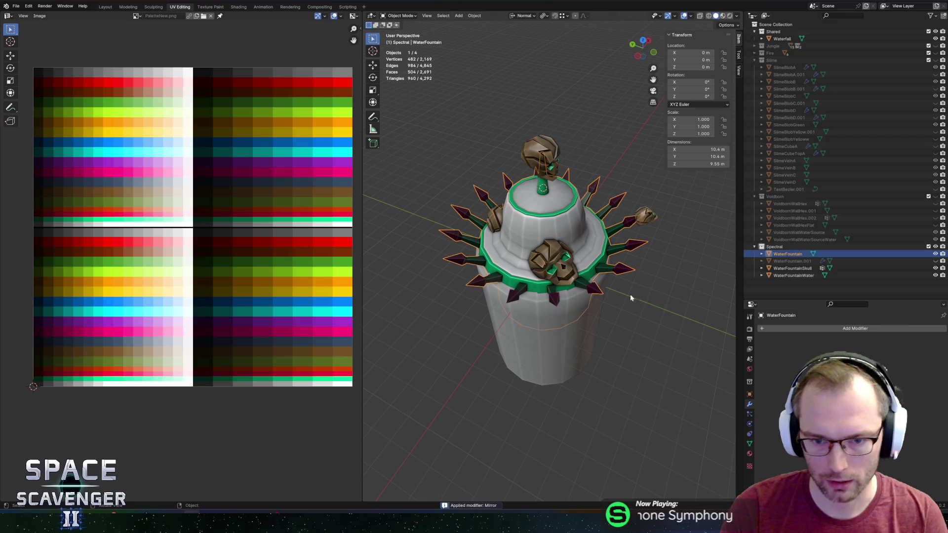
In face select mode, select the faces of four spikes on the fountain ring
key(Tab)
key(3)
scroll(626, 282, up, 3)
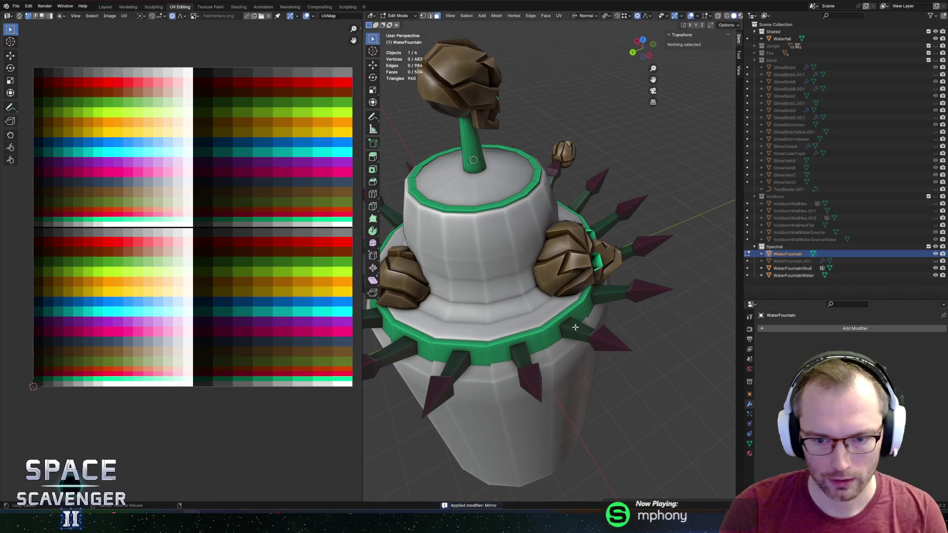
alt+click(613, 339)
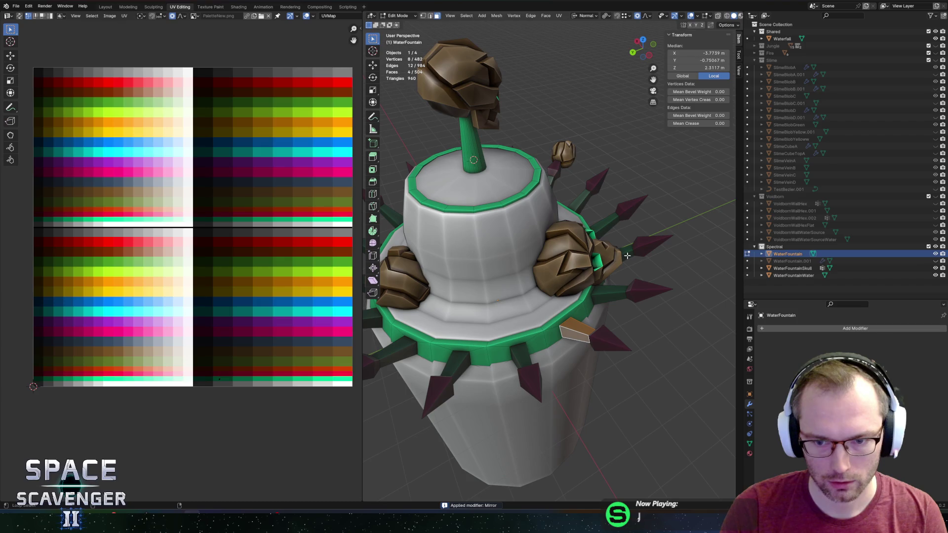
alt+shift+click(627, 254)
alt+shift+click(580, 202)
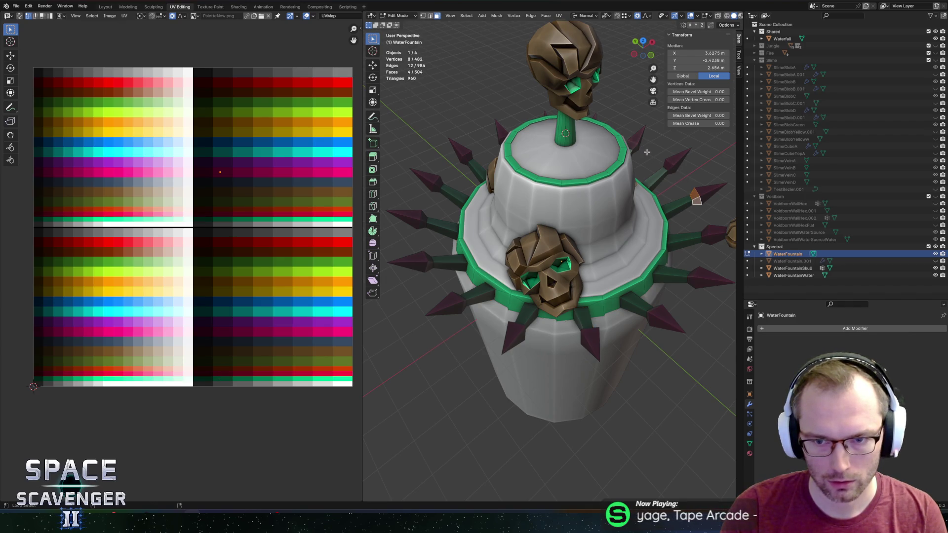
alt+shift+click(636, 146)
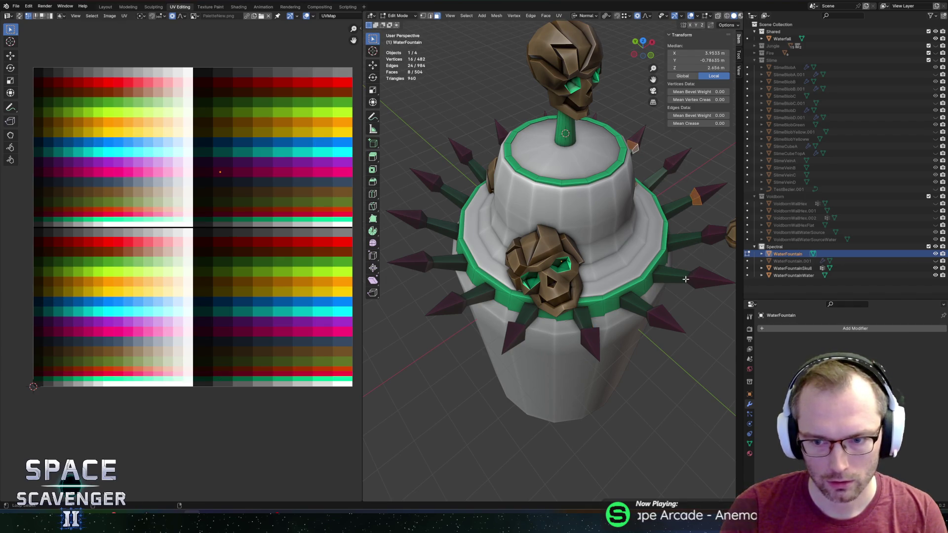
Add three more spikes from the fountain's other side to the face selection
mouse_move(684, 287)
mouse_down()
mouse_move(618, 323)
mouse_move(659, 306)
mouse_move(669, 354)
mouse_move(664, 401)
mouse_up()
scroll(625, 314, up, 3)
alt+shift+click(622, 292)
alt+shift+click(623, 321)
alt+shift+click(670, 354)
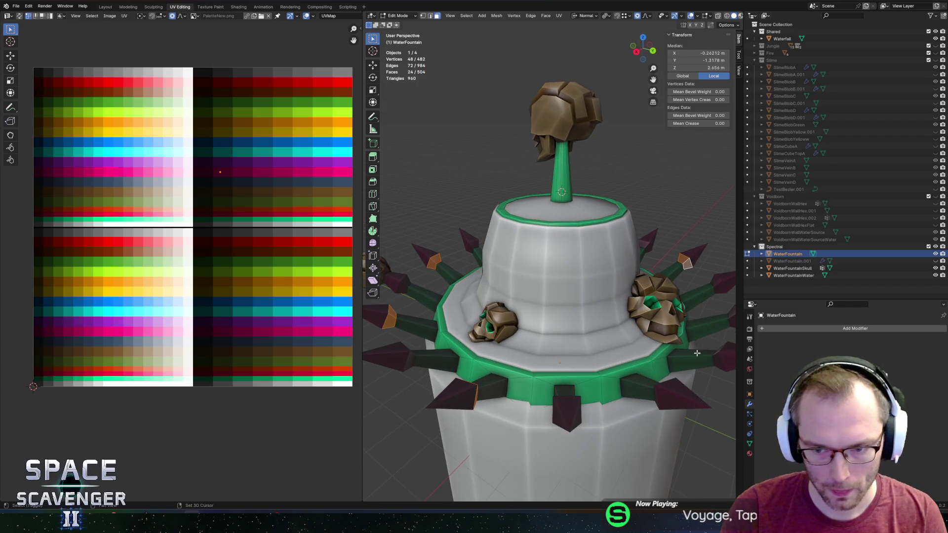
mouse_move(696, 353)
mouse_down()
mouse_move(654, 350)
mouse_move(668, 342)
mouse_move(702, 362)
mouse_up()
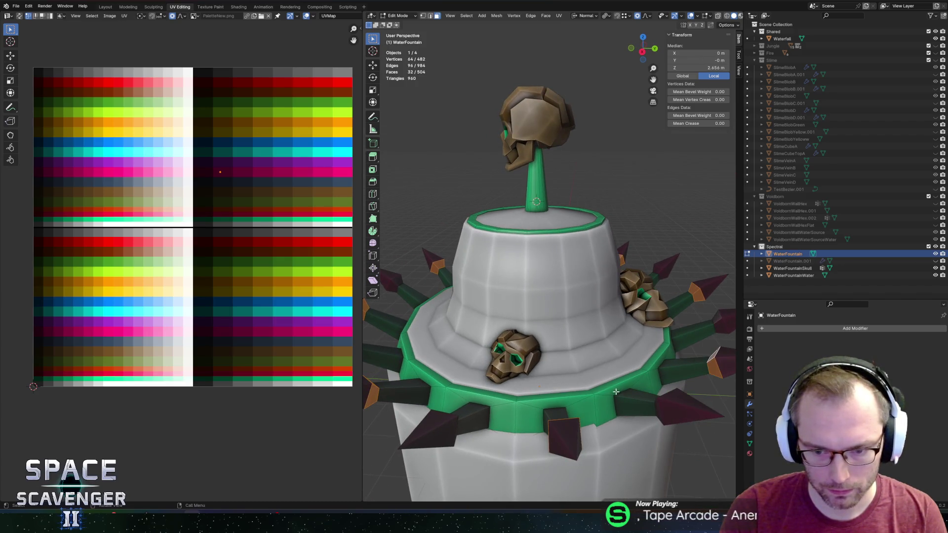
mouse_move(615, 392)
mouse_down()
mouse_move(605, 366)
mouse_move(609, 382)
mouse_up()
Grow the face selection to neighbouring faces with Select More from the F3 search
key(F3)
text(more)
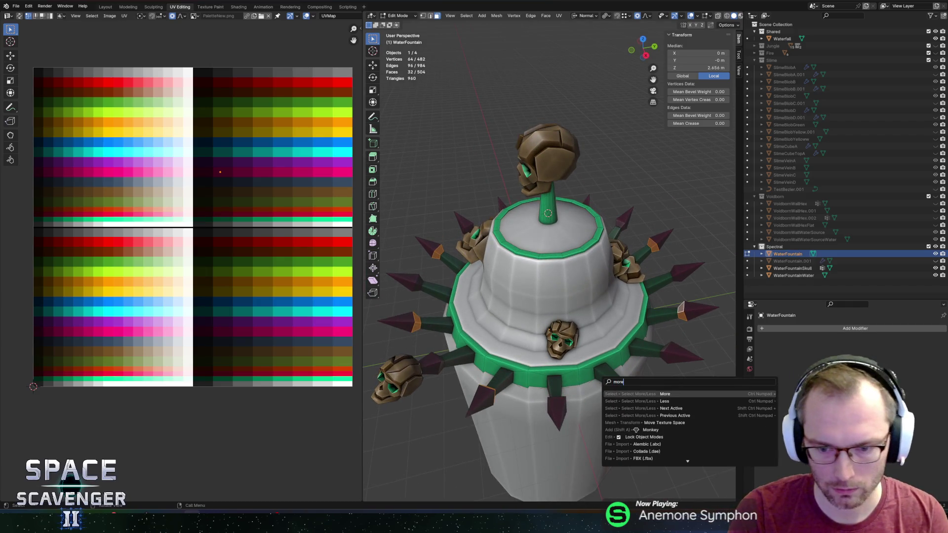
key(Return)
scroll(594, 376, down, 3)
mouse_move(577, 311)
mouse_down()
mouse_move(623, 296)
mouse_move(603, 277)
mouse_up()
scroll(623, 296, up, 3)
Delete the selected ring faces and fill the first square hole loops with faces
key(x)
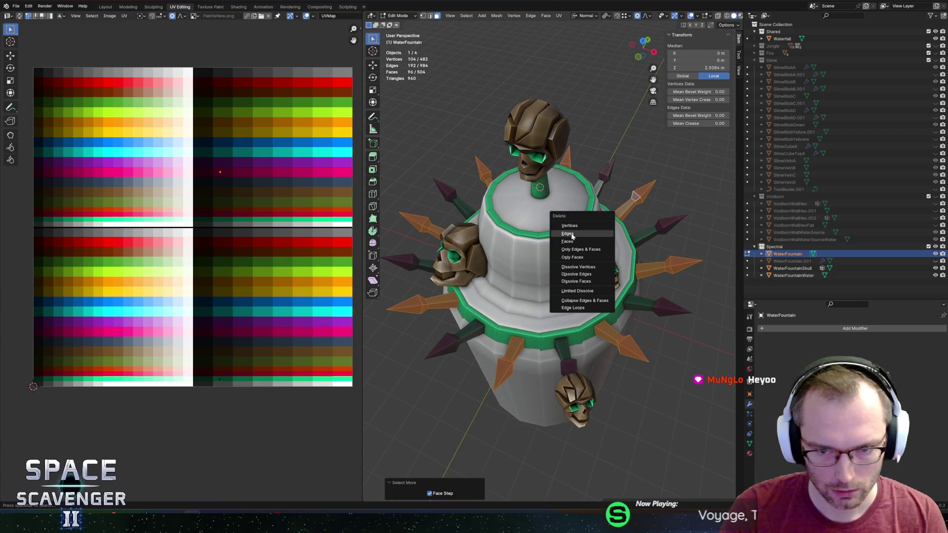
click(567, 241)
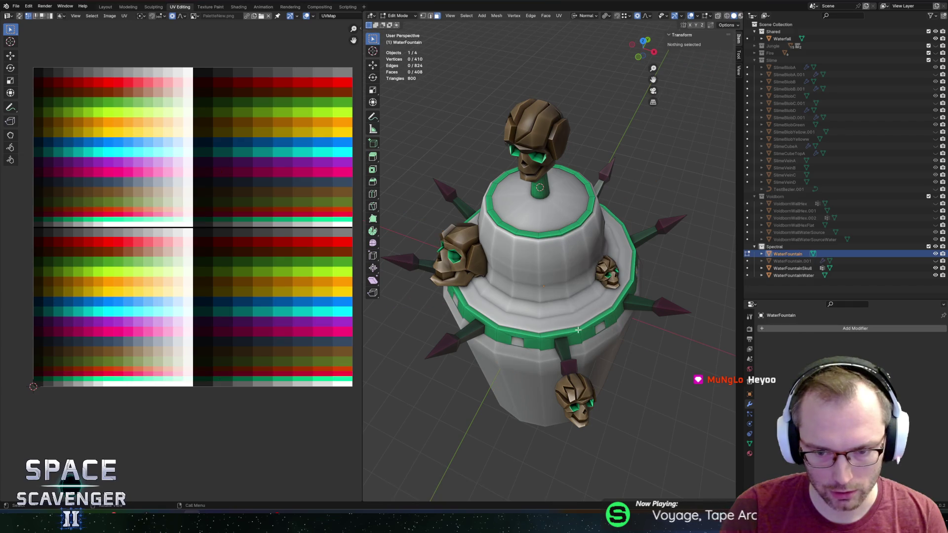
scroll(535, 349, up, 3)
alt+click(535, 349)
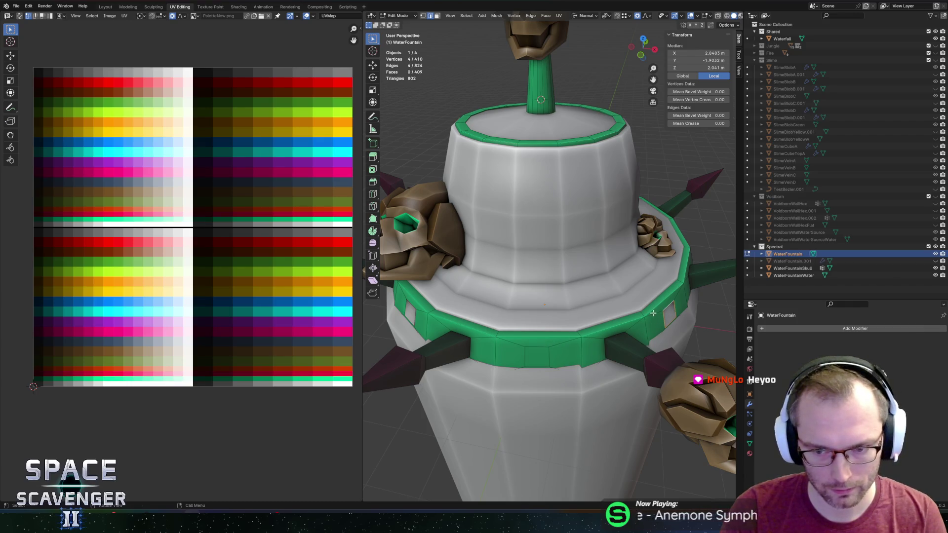
alt+click(511, 334)
alt+shift+click(511, 334)
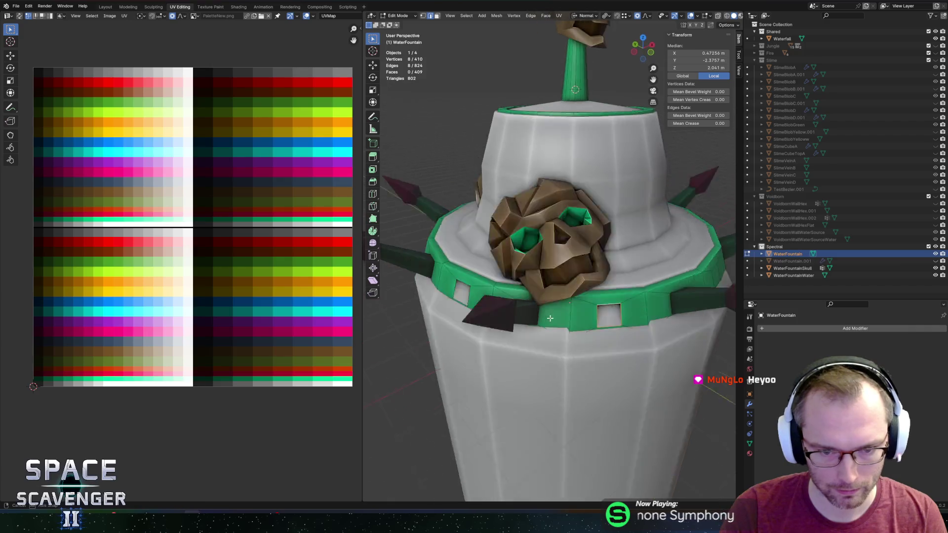
alt+shift+click(554, 289)
alt+shift+click(587, 271)
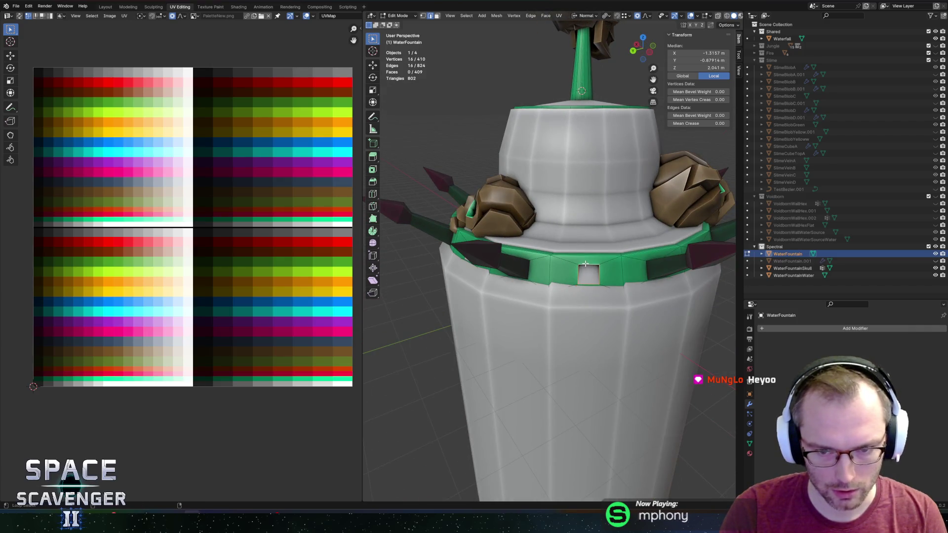
key(f)
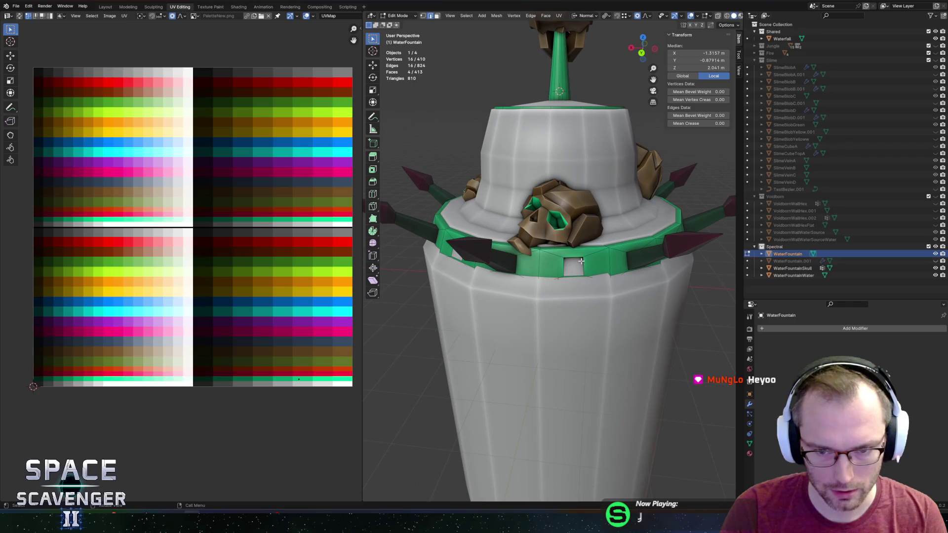
Select the remaining hole loops, return to Object Mode, and export over SectorObjects.fbx
alt+click(552, 261)
alt+shift+click(529, 257)
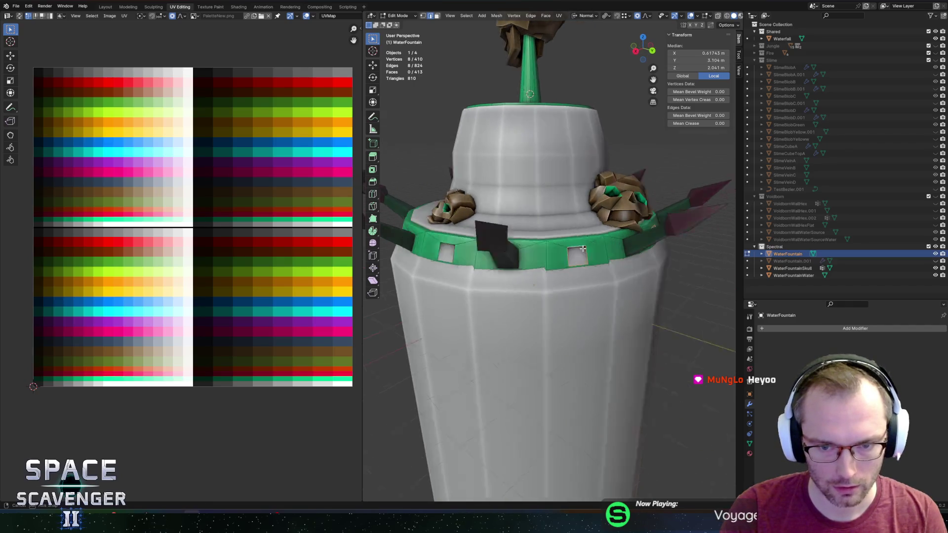
scroll(504, 251, down, 3)
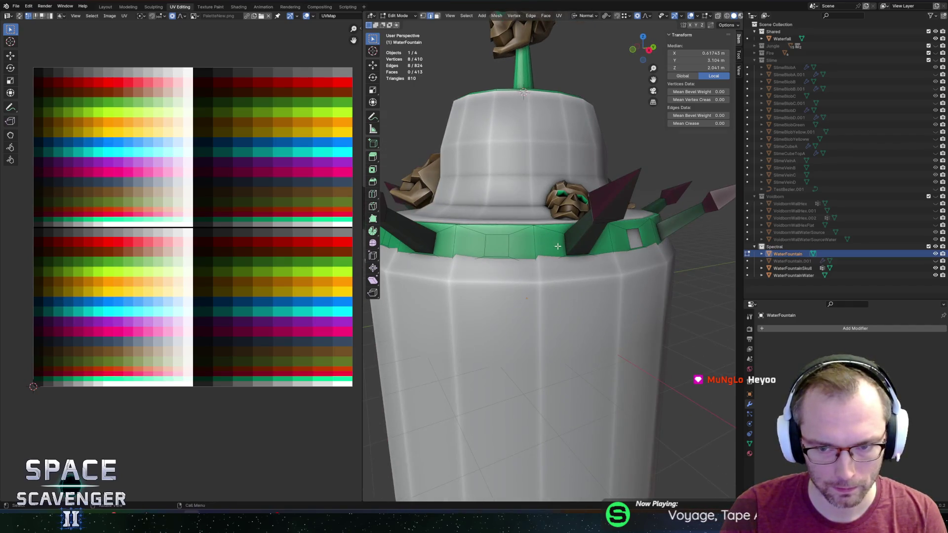
scroll(509, 259, up, 2)
alt+shift+click(498, 263)
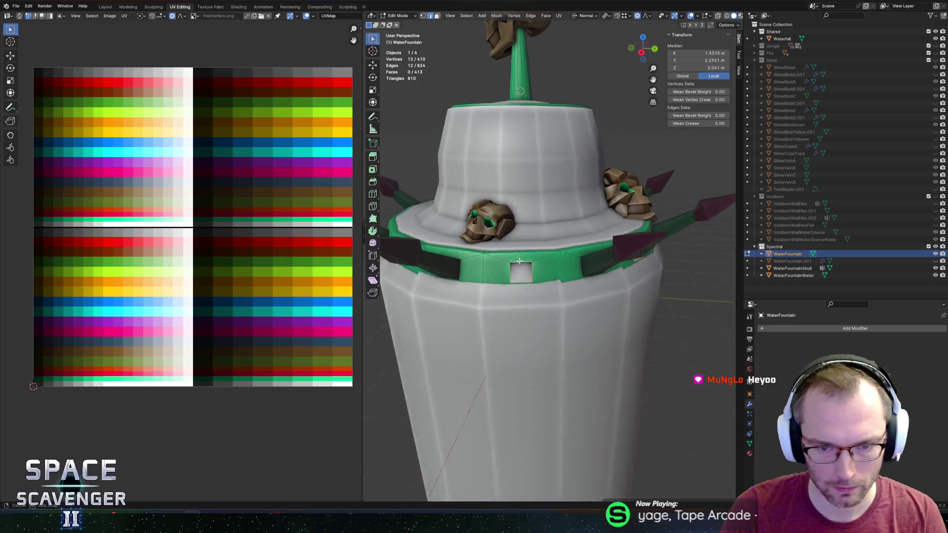
scroll(523, 261, down, 4)
key(Tab)
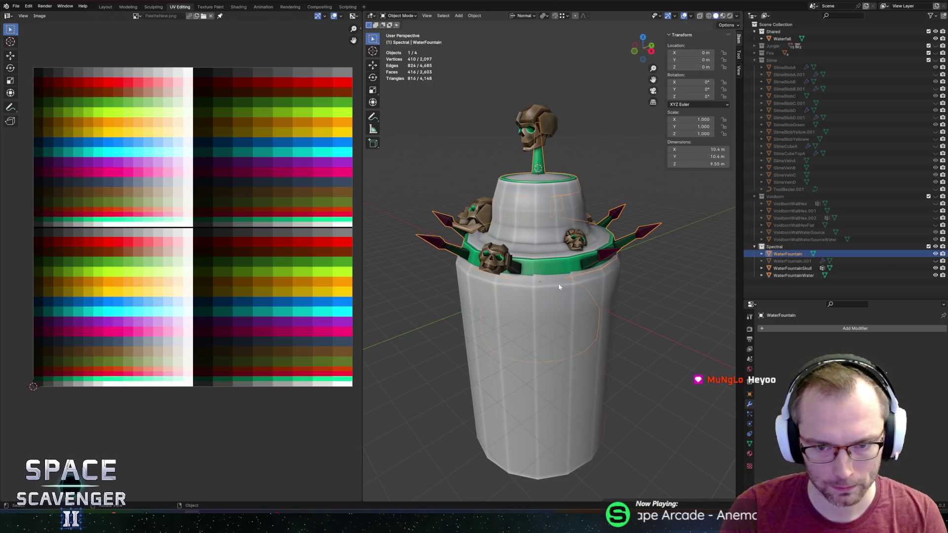
key(ctrl+e)
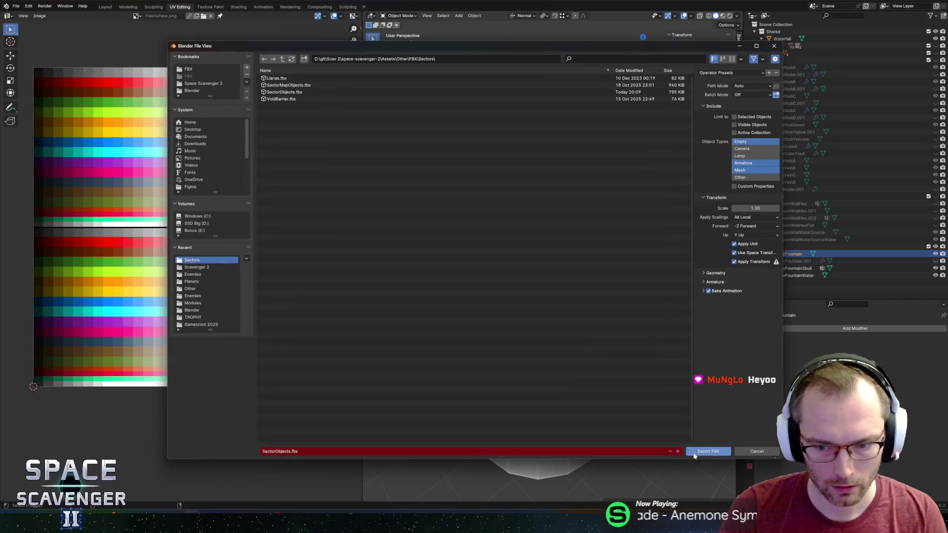
click(696, 452)
key(alt+Tab)
key(alt+Tab)
key(alt+Tab)
key(alt+Tab)
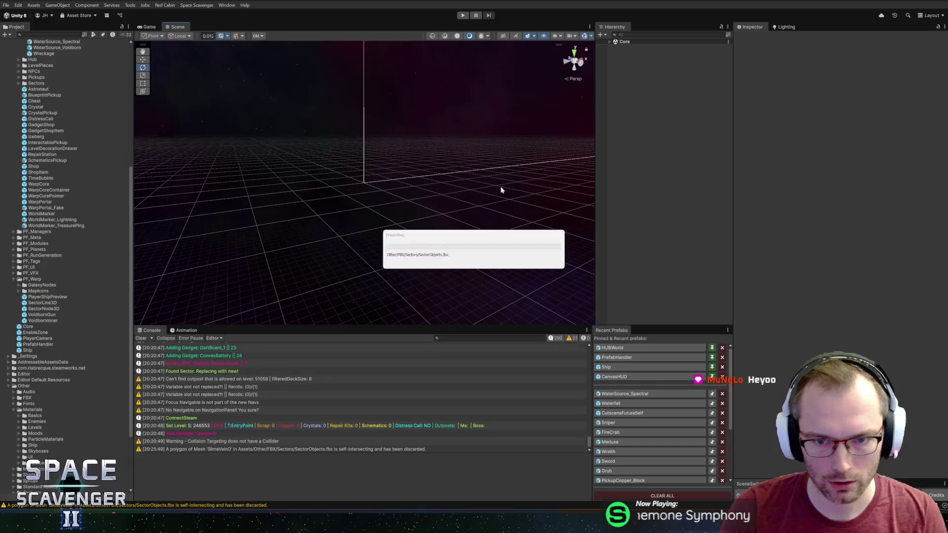
Play the game, fly near the warp portal, spawn the Fountain, and maximize the Game view
click(463, 14)
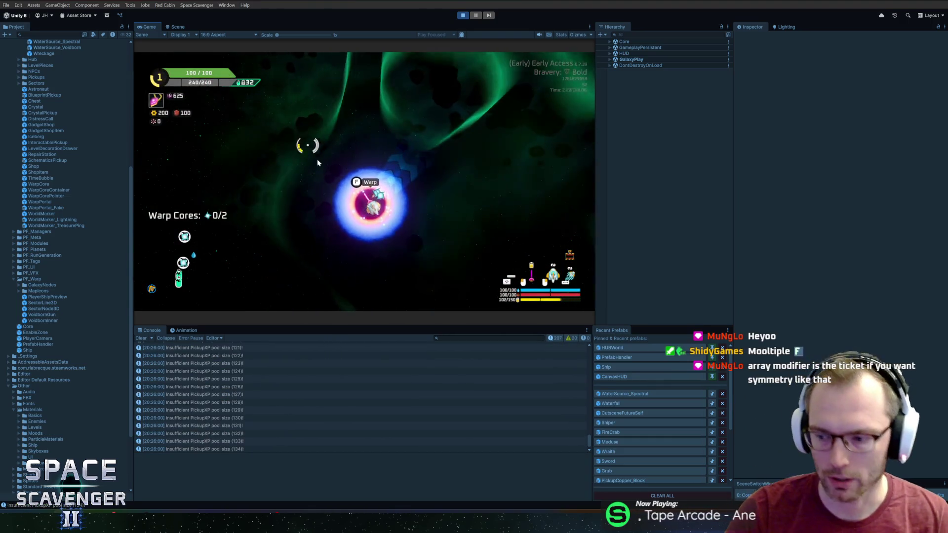
key(d)
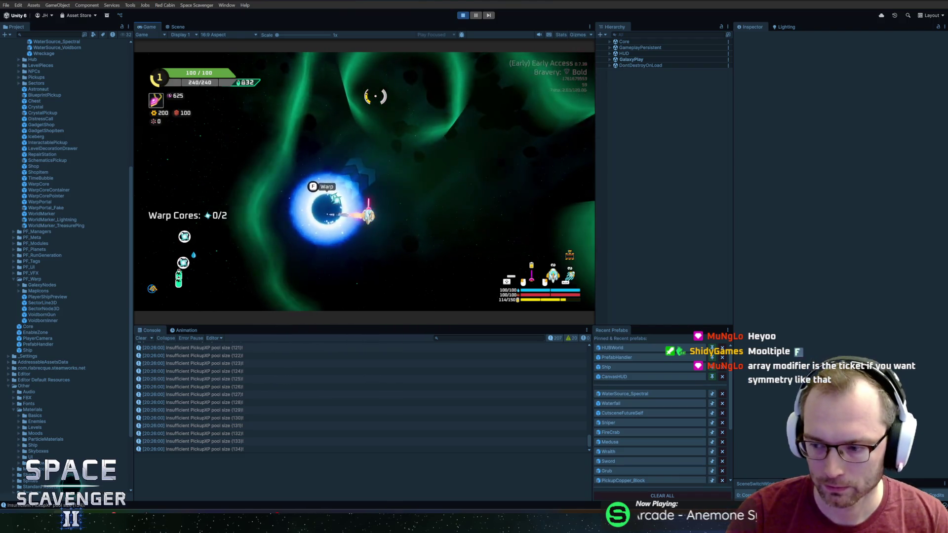
key(a)
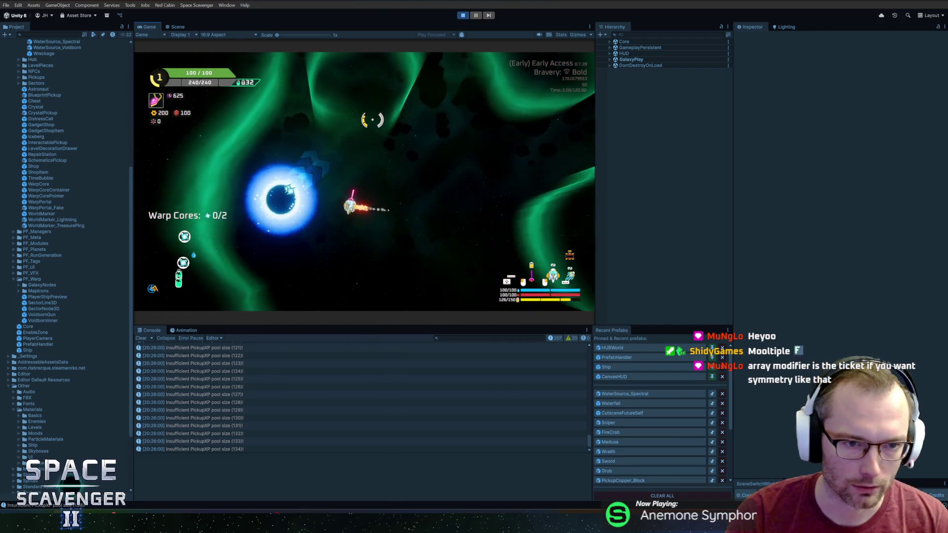
key(d)
key(a)
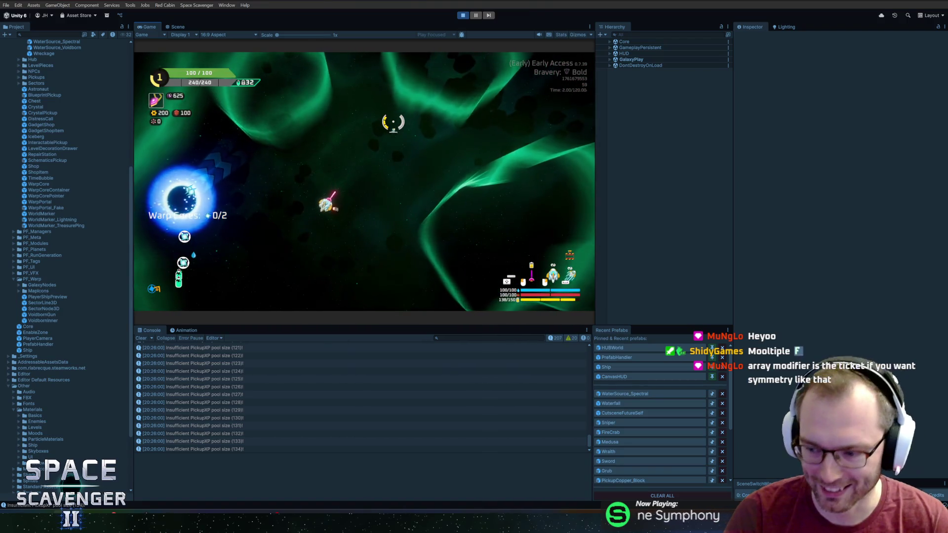
key(a)
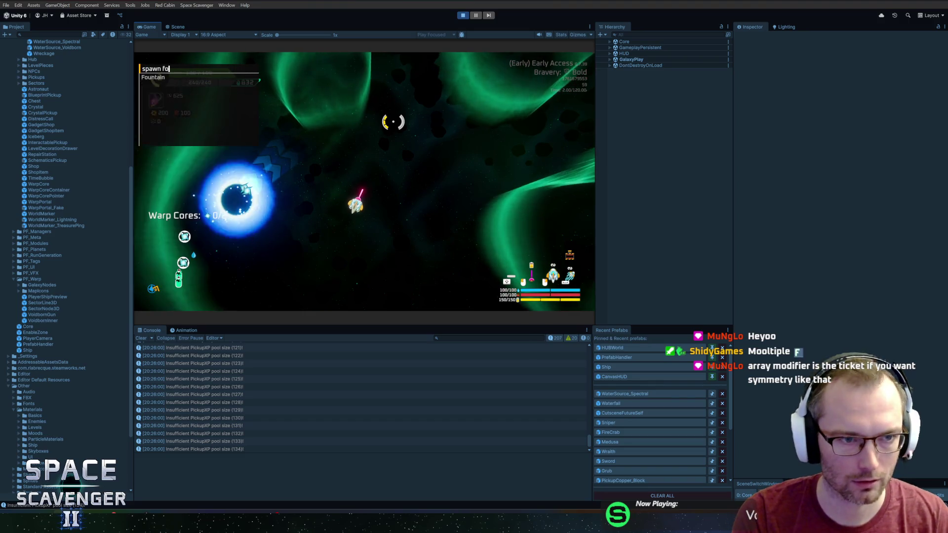
key(a)
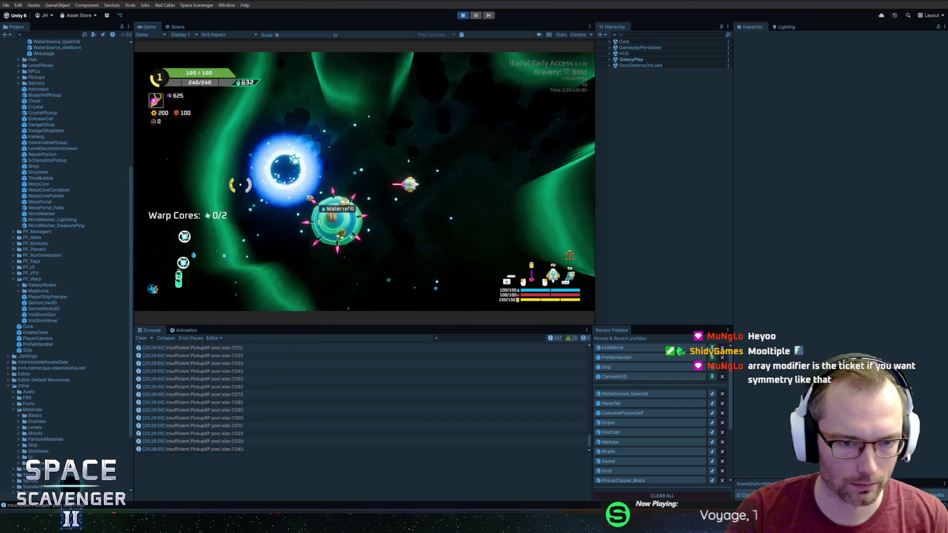
key(d)
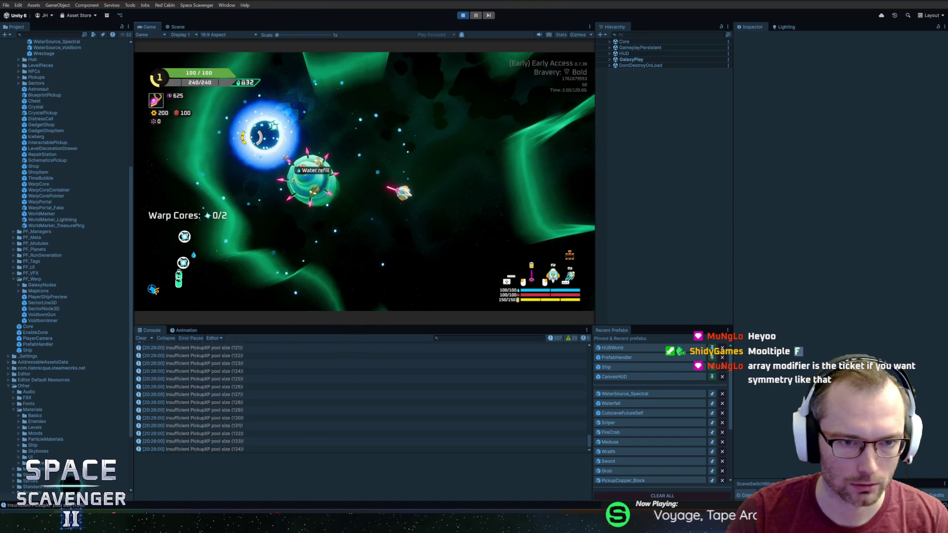
double_click(154, 27)
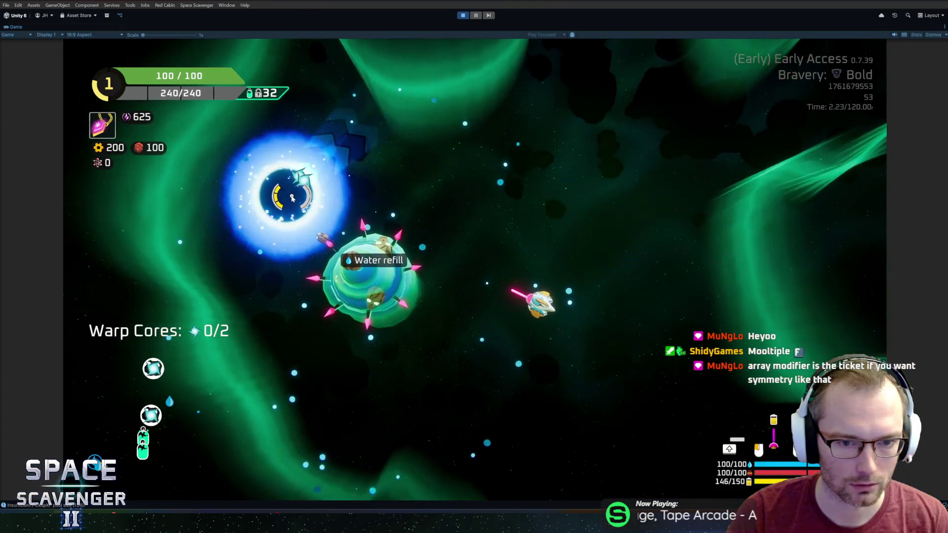
Fly the ship around the water-refill fountain and on to the Oxygen Station
key(a)
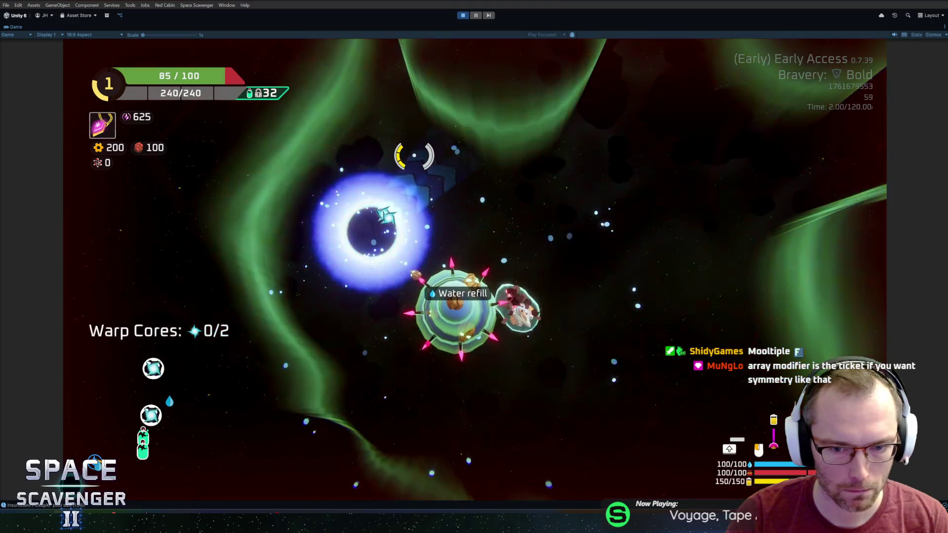
key(space)
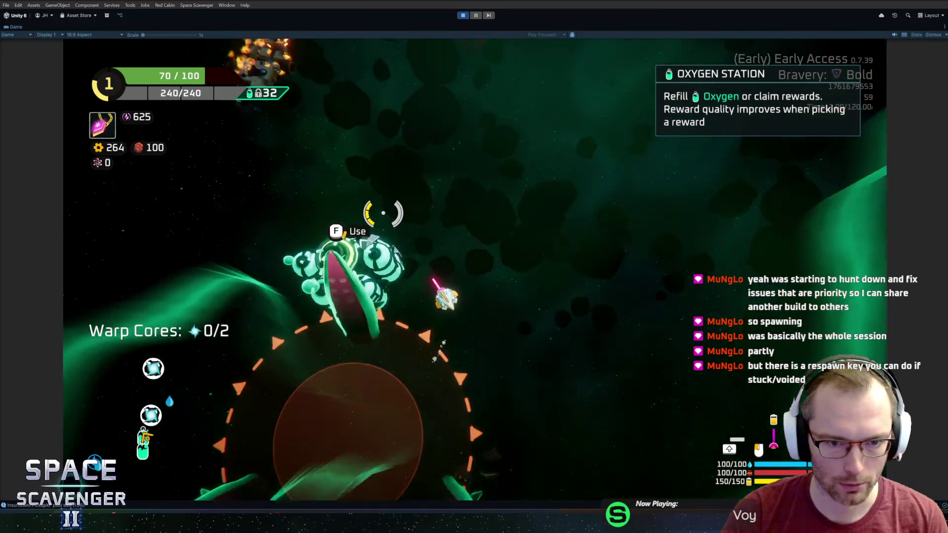
Claim the 80-gear reward twice from the oxygen station
key(e)
click(560, 454)
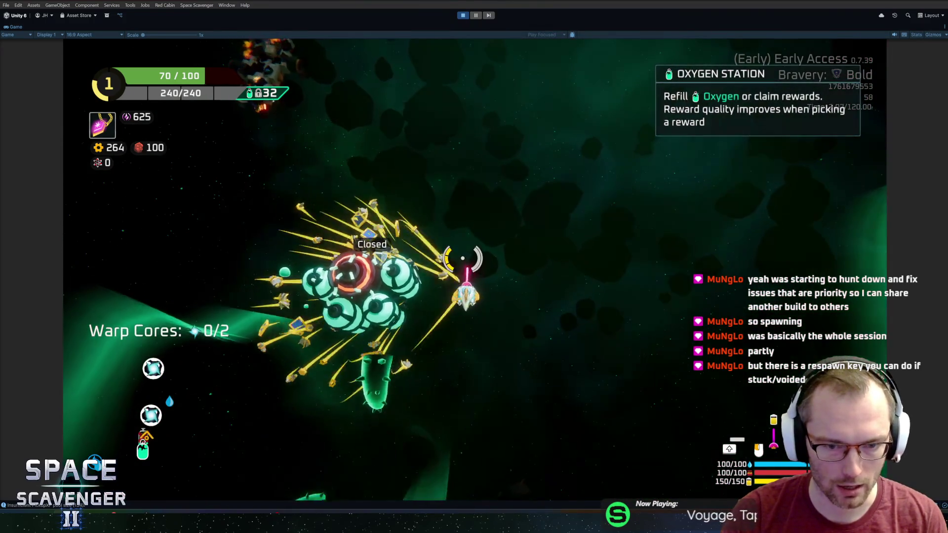
key(e)
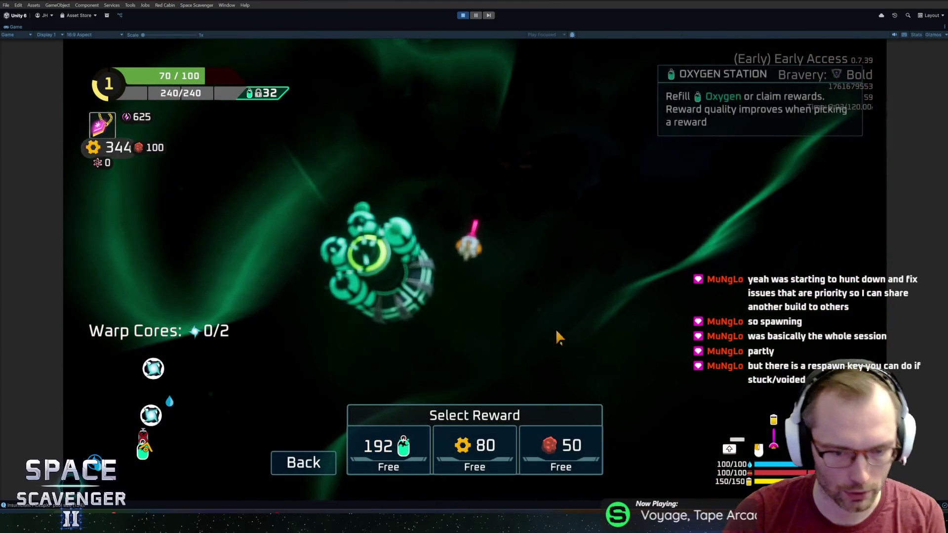
click(488, 446)
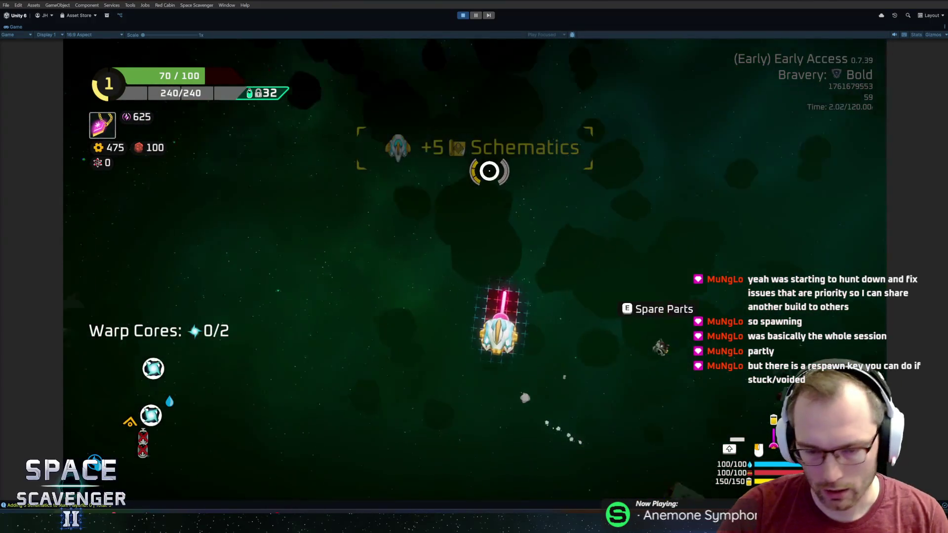
Attach the salvaged Sentry Turret module, fire to gather the warp cores, and return to Blender
mouse_move(224, 260)
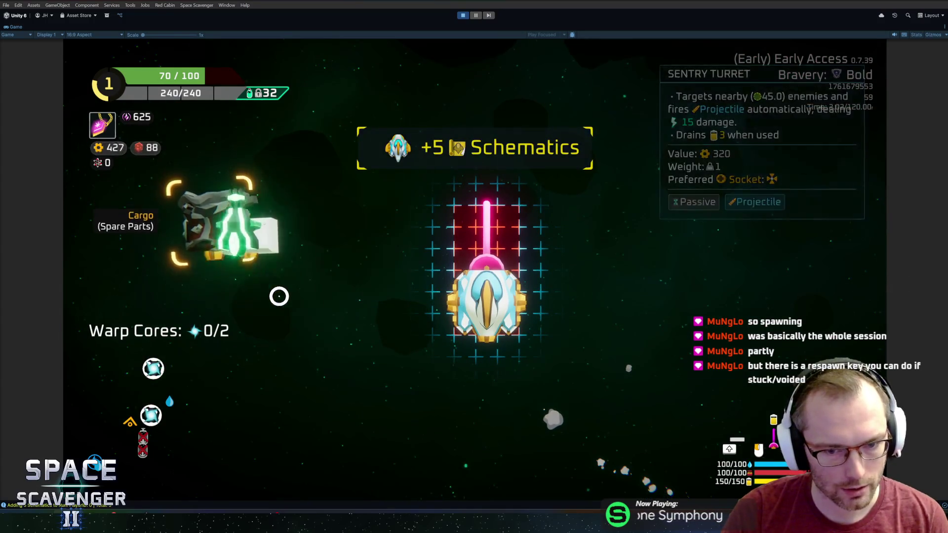
click(399, 297)
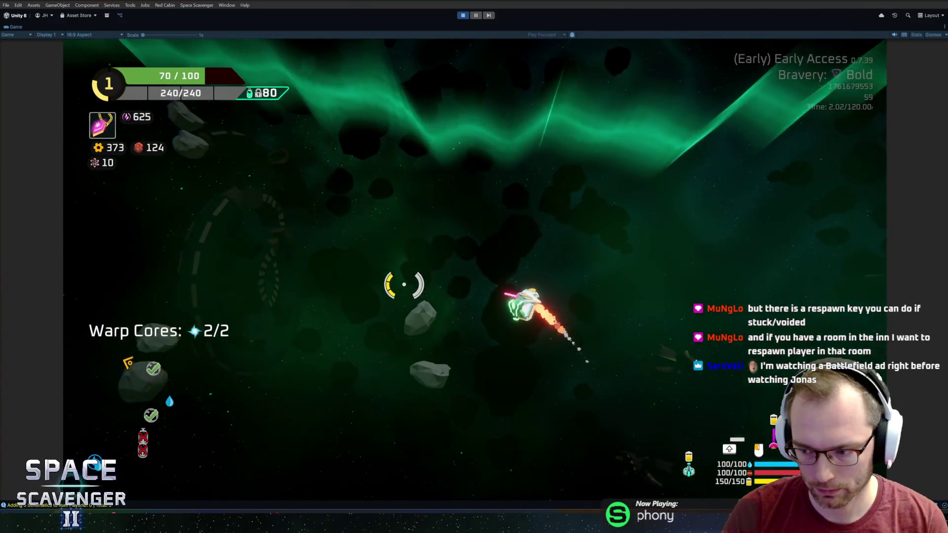
click(405, 336)
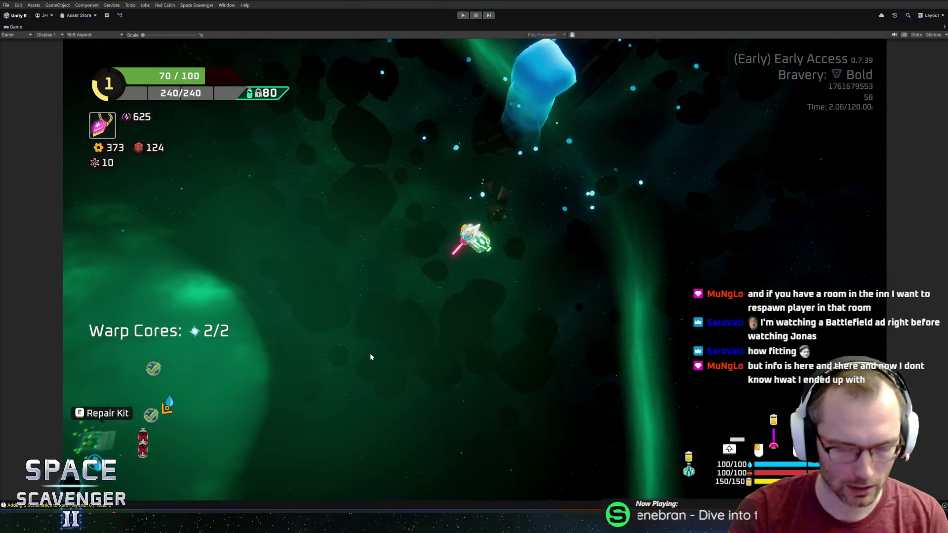
key(alt+Tab)
scroll(596, 291, up, 2)
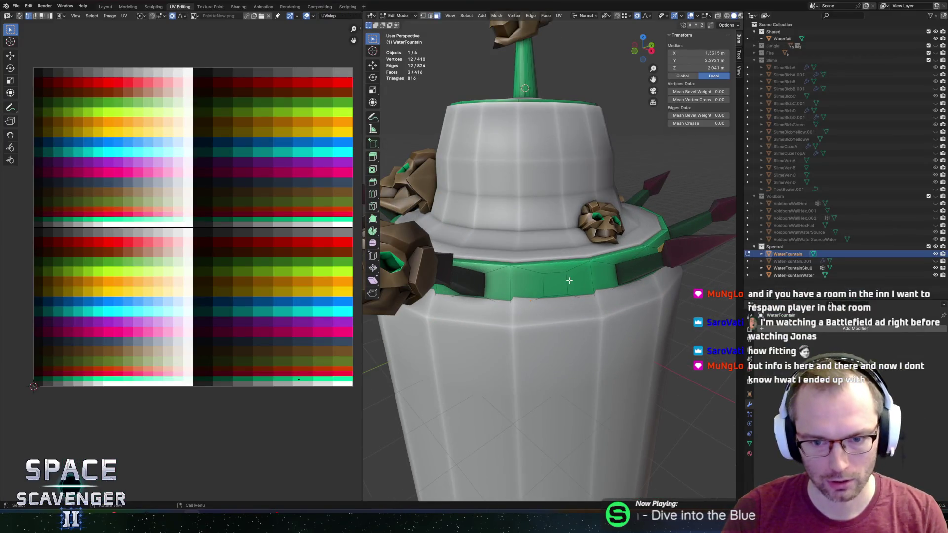
Face-select the fountain's green ring band, growing the selection around the whole band
key(3)
click(553, 284)
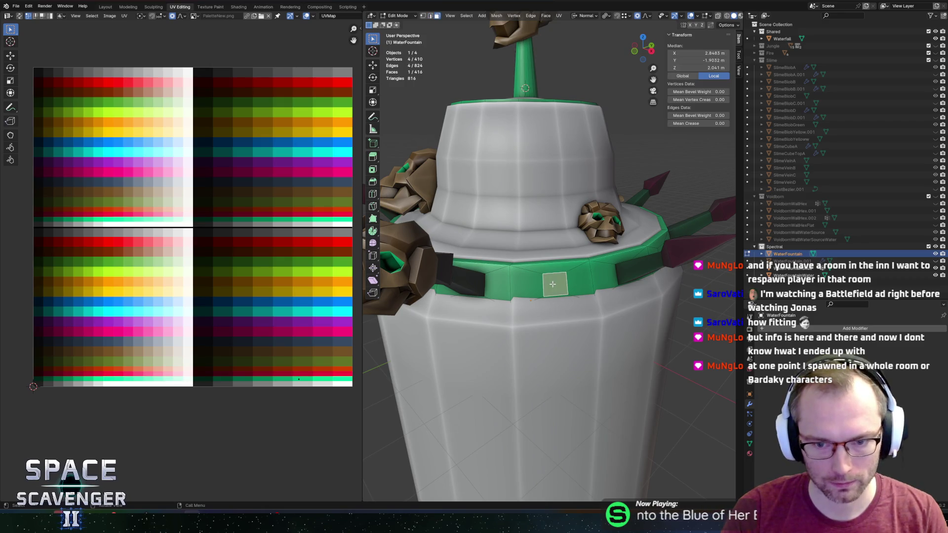
key(ctrl+KP_Add)
drag(573, 286, 615, 277)
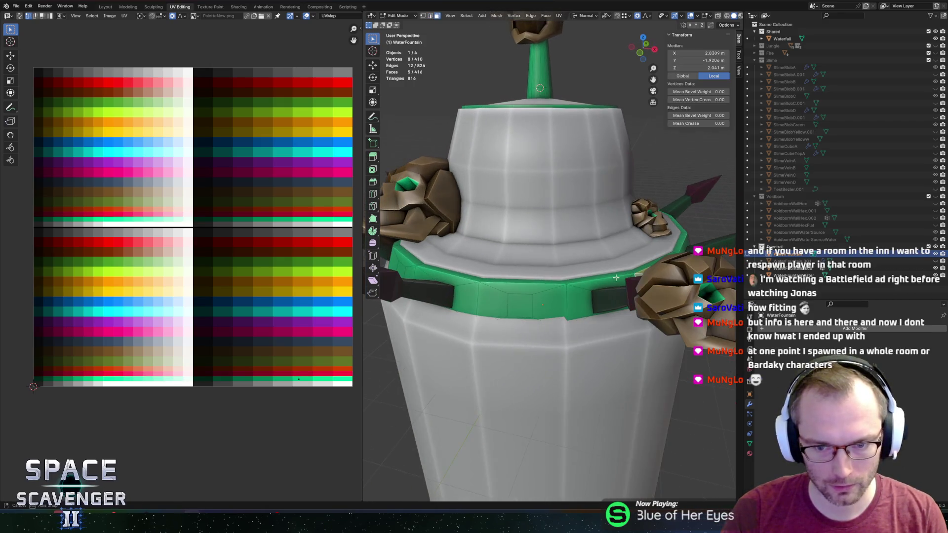
key(ctrl+KP_Add)
drag(543, 286, 524, 289)
key(ctrl+KP_Add)
mouse_move(582, 276)
mouse_down()
mouse_move(631, 284)
mouse_move(597, 275)
mouse_move(620, 257)
mouse_move(499, 245)
mouse_move(528, 267)
mouse_move(601, 268)
mouse_move(500, 279)
mouse_move(548, 259)
mouse_up()
key(ctrl+KP_Add)
key(ctrl+KP_Add)
key(ctrl+KP_Add)
key(ctrl+KP_Add)
key(ctrl+KP_Add)
Dissolve the selected band faces, leaving 384 faces, and return to Object Mode
key(ctrl+x)
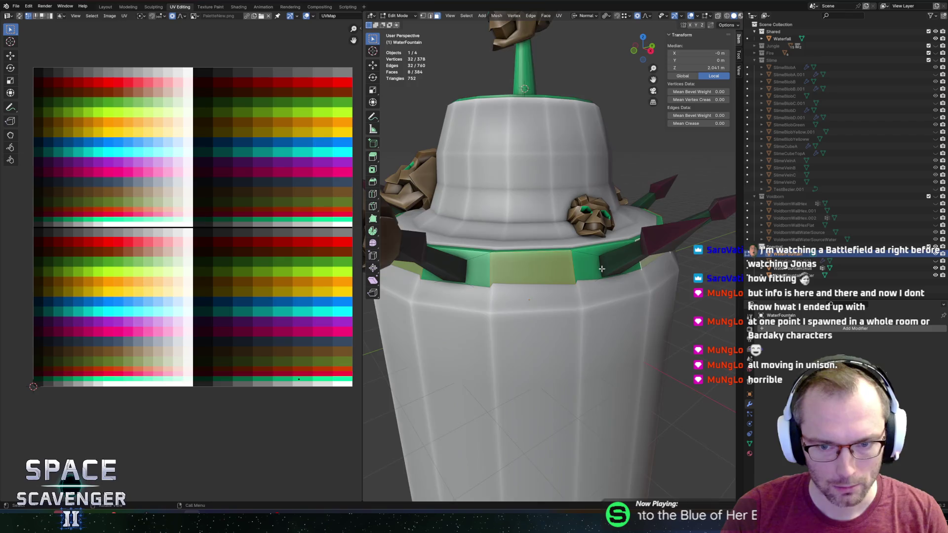
scroll(601, 269, down, 4)
key(1)
key(Tab)
scroll(501, 280, down, 4)
scroll(548, 258, up, 4)
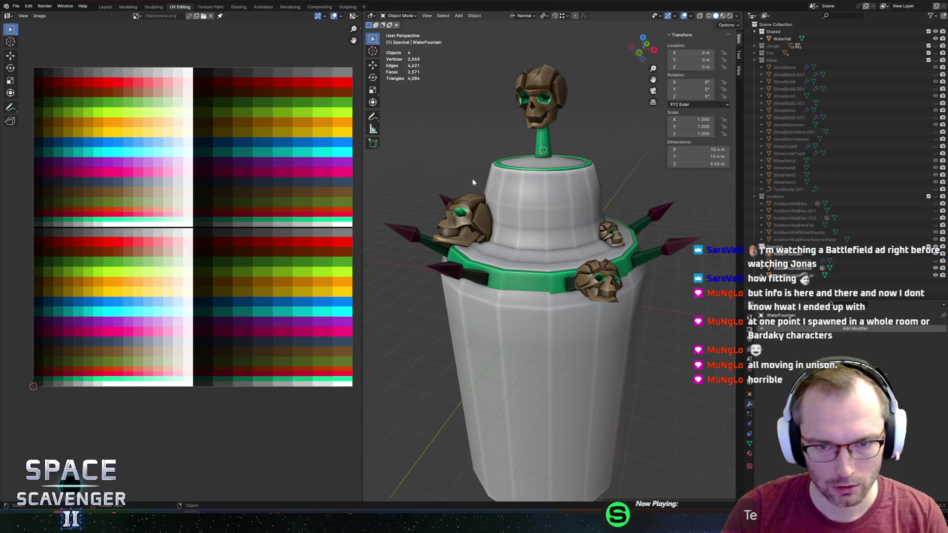
Export the simplified fountain as an FBX file
mouse_move(472, 178)
mouse_down()
mouse_move(598, 185)
mouse_move(574, 211)
mouse_up()
scroll(599, 185, down, 3)
key(Tab)
scroll(590, 154, up, 4)
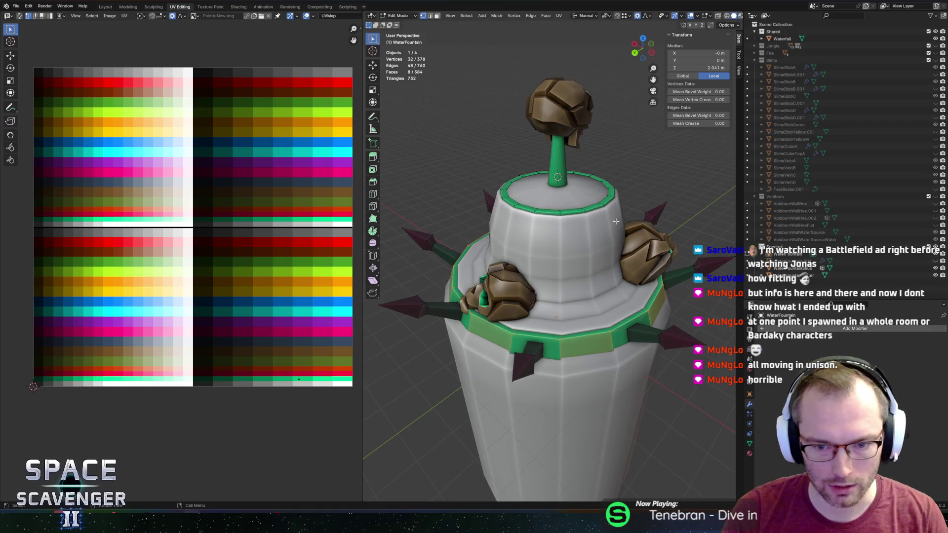
key(Tab)
scroll(603, 245, down, 3)
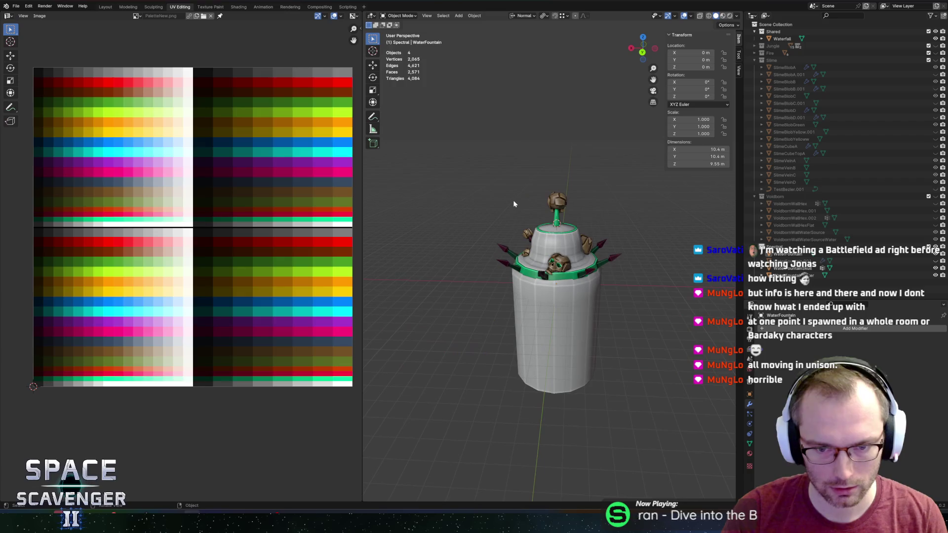
key(F3)
key(Return)
click(708, 450)
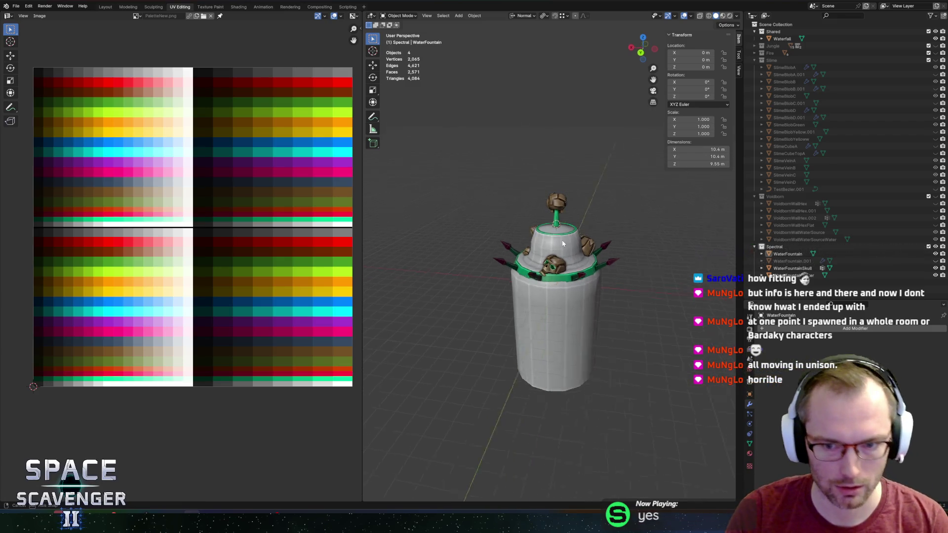
Inspect the thin ring faces on the ledge rim in Edit Mode, then return to Object Mode
scroll(509, 177, up, 5)
scroll(508, 188, left, 3)
scroll(509, 193, up, 4)
scroll(543, 237, left, 3)
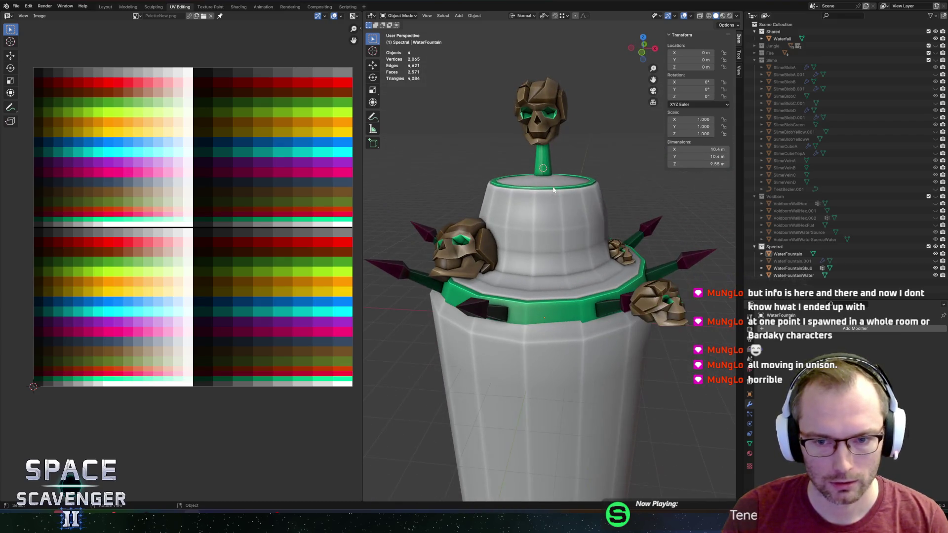
key(Tab)
scroll(578, 282, down, 3)
scroll(592, 272, up, 4)
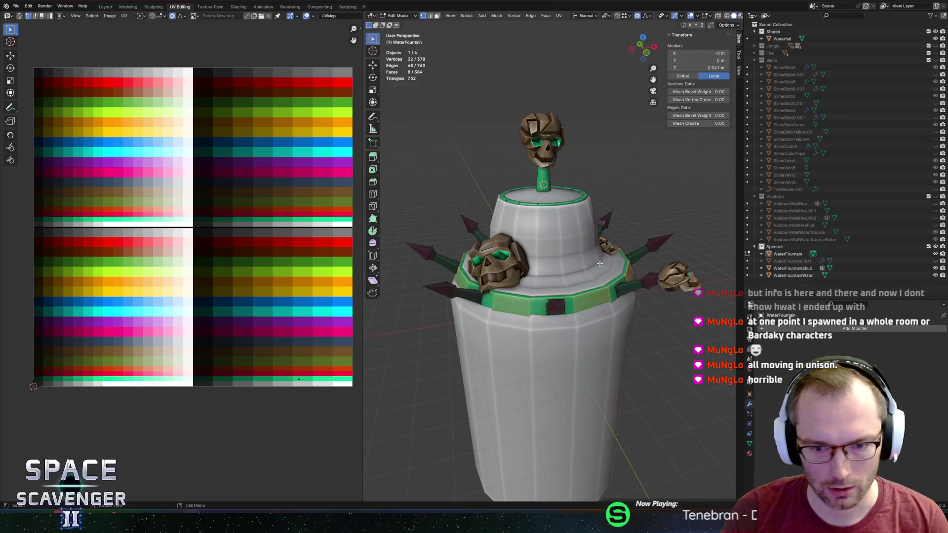
scroll(617, 257, left, 3)
scroll(630, 247, down, 5)
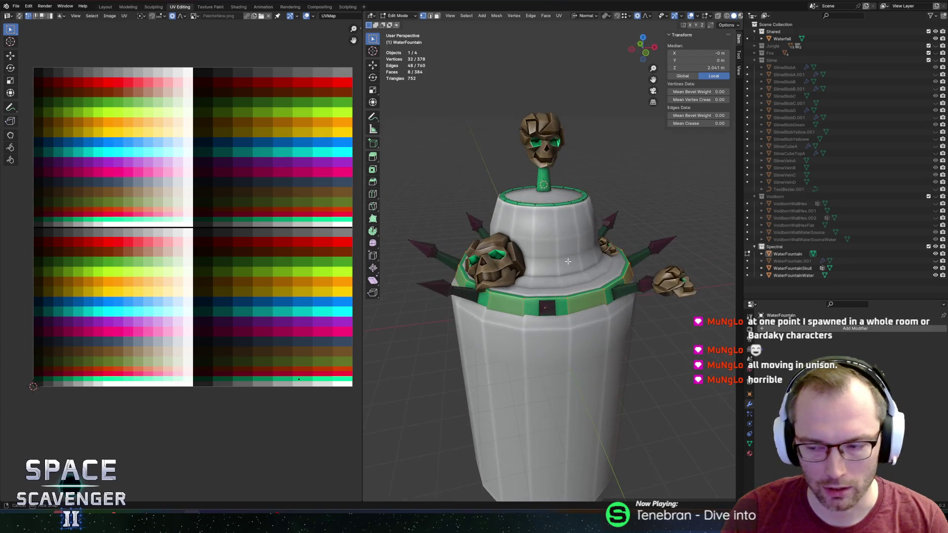
scroll(578, 269, up, 4)
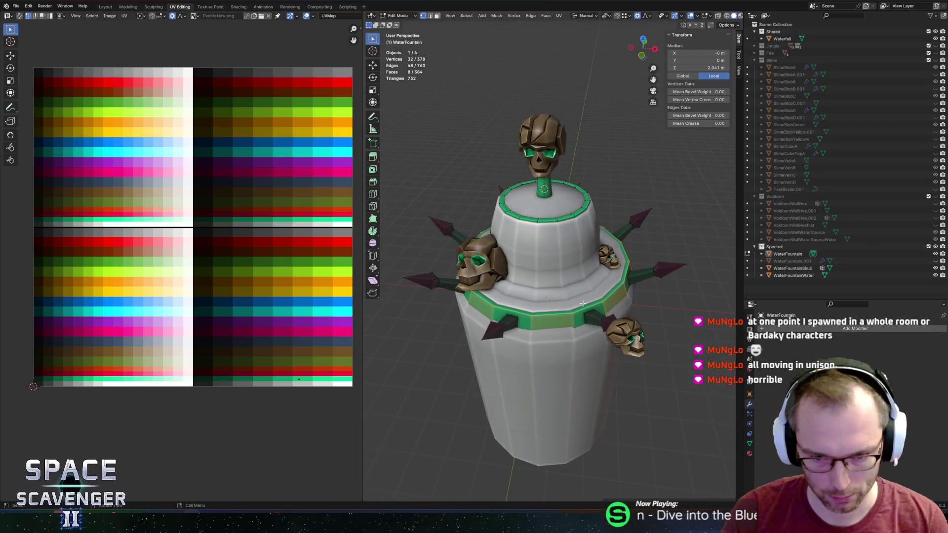
key(3)
alt+click(615, 311)
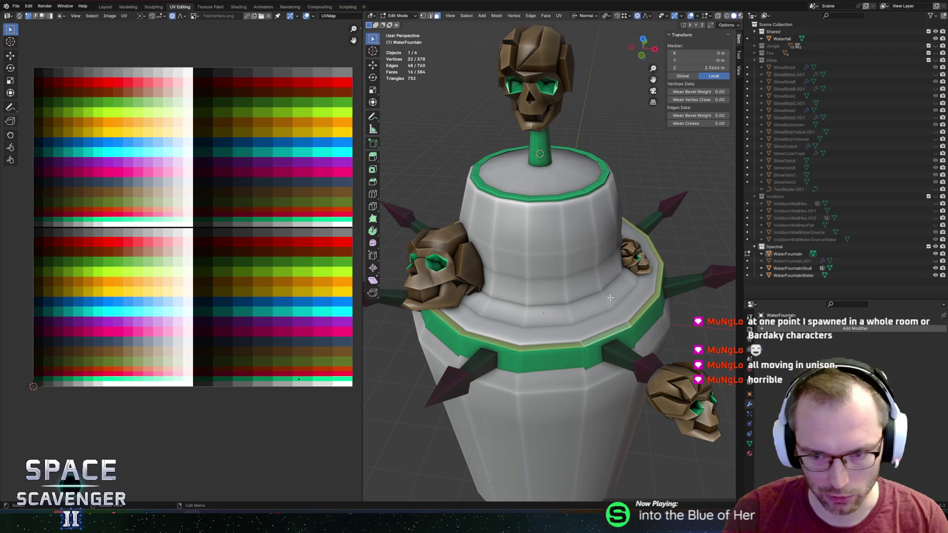
key(Tab)
scroll(632, 272, down, 3)
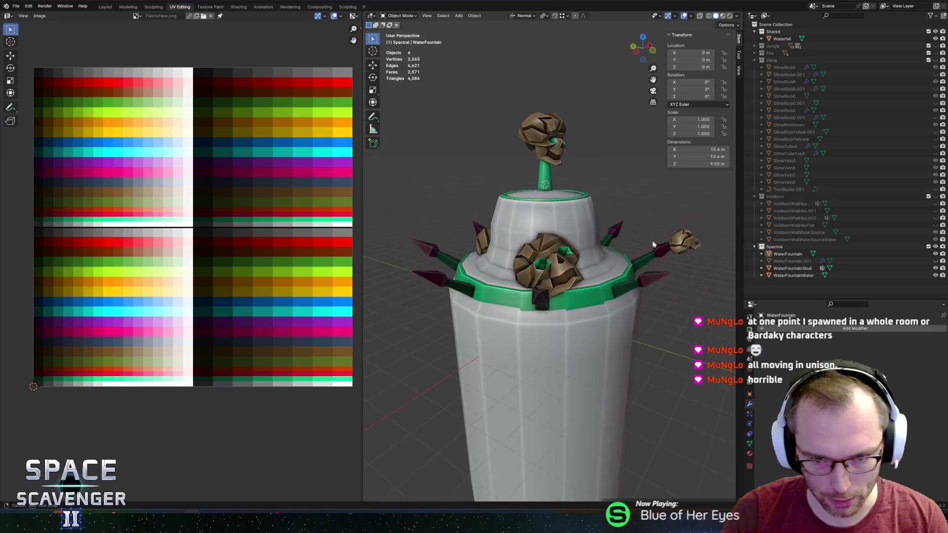
drag(652, 244, 644, 247)
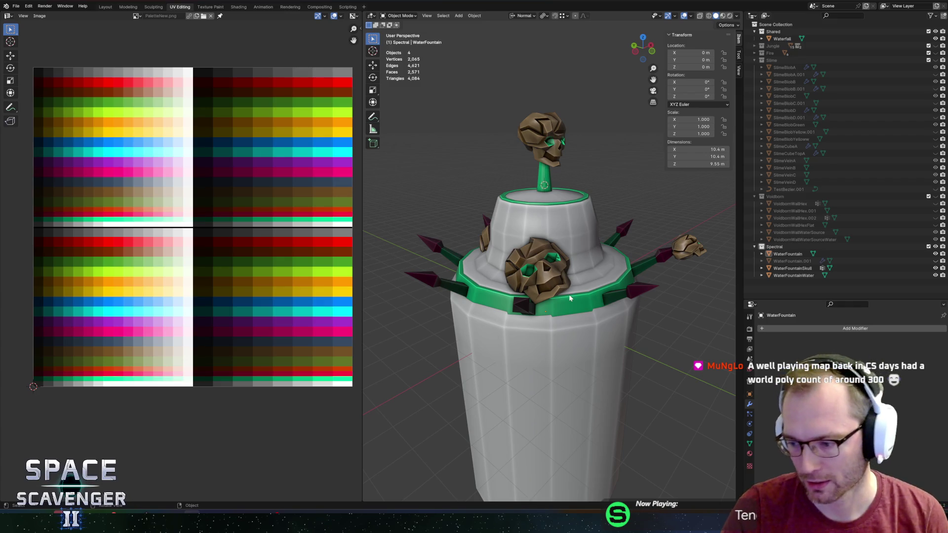
mouse_move(569, 294)
mouse_down()
mouse_move(584, 313)
mouse_move(540, 277)
mouse_move(403, 288)
mouse_move(527, 286)
mouse_move(514, 285)
mouse_move(509, 306)
mouse_move(597, 244)
mouse_move(527, 269)
mouse_move(542, 256)
mouse_move(551, 264)
mouse_up()
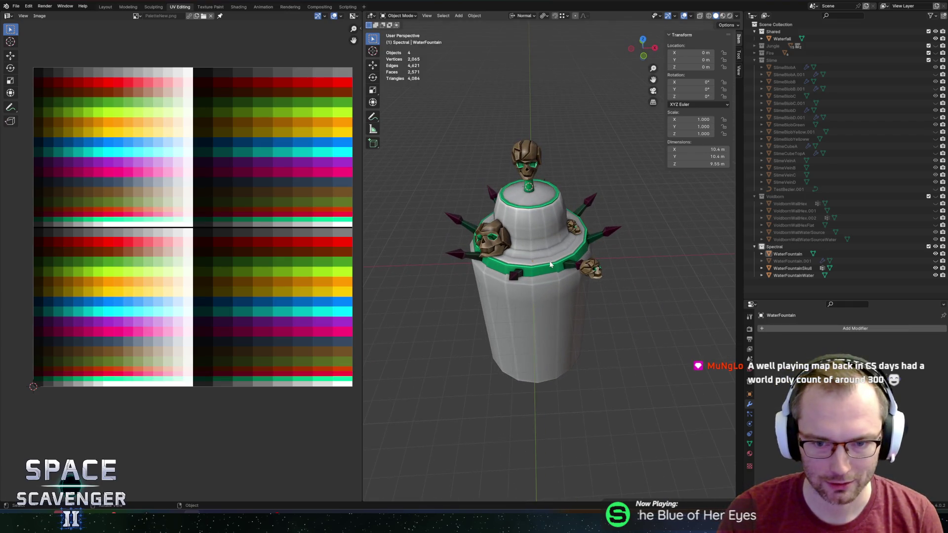
click(543, 194)
mouse_move(584, 203)
mouse_down()
mouse_move(585, 137)
mouse_move(592, 142)
mouse_move(583, 149)
mouse_move(601, 156)
mouse_move(555, 120)
mouse_up()
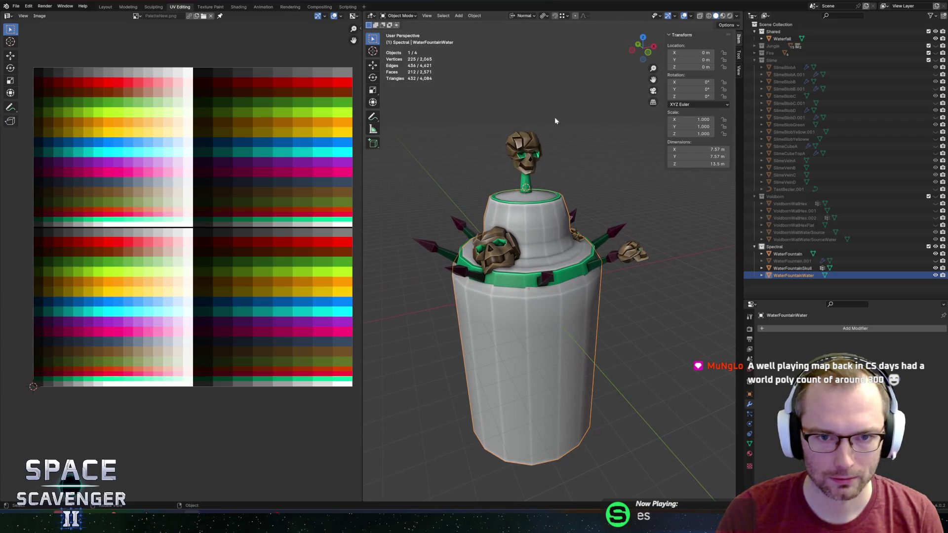
Select WaterFountainSkull and look over its mesh in Edit Mode
click(531, 158)
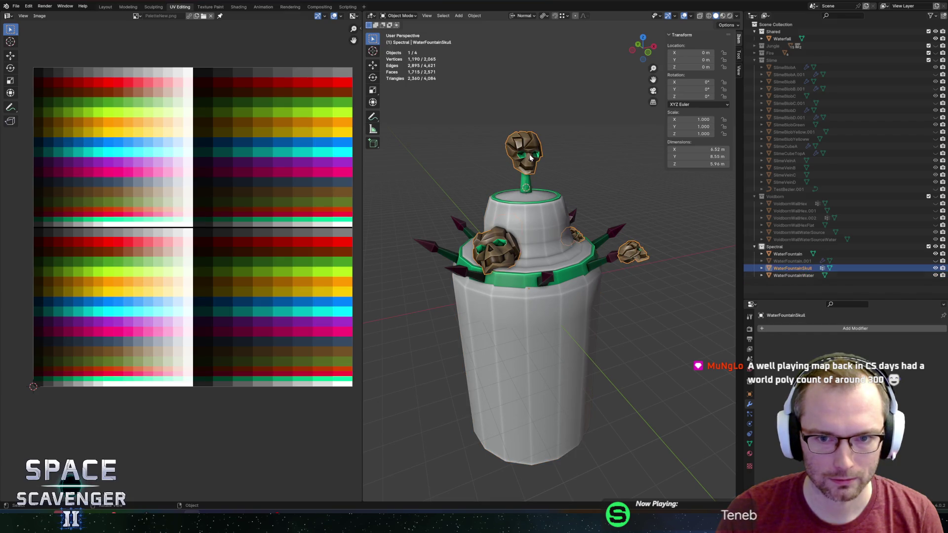
key(Tab)
scroll(563, 147, up, 3)
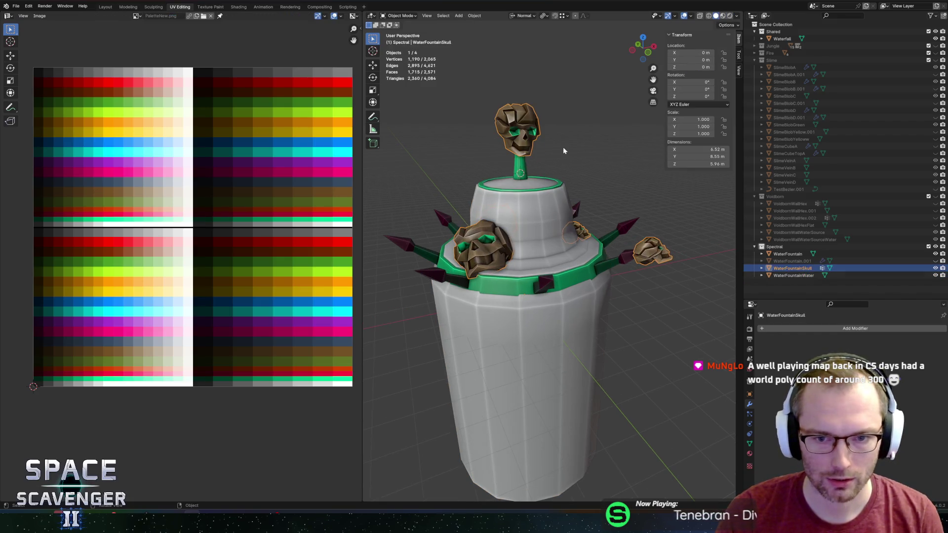
drag(578, 174, 639, 281)
key(Tab)
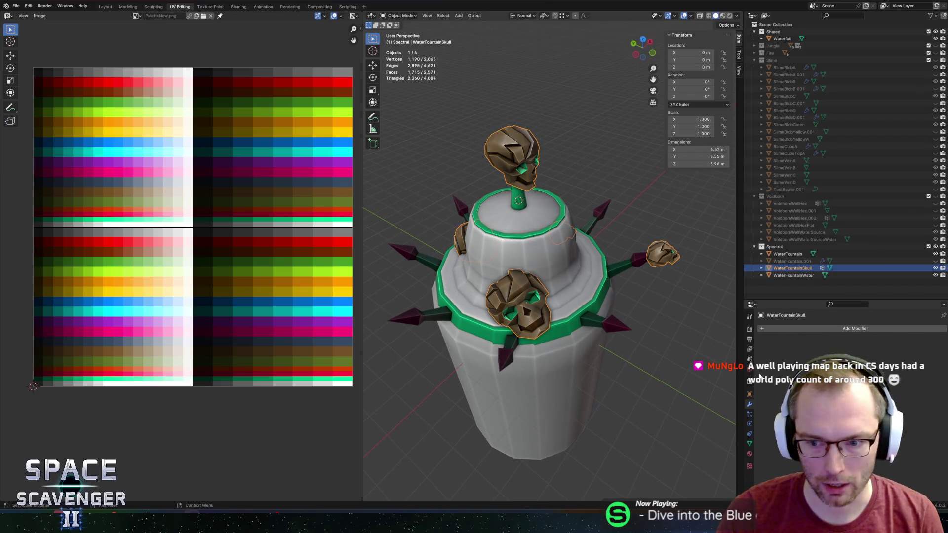
Add a Decimate modifier to the skull with a ratio of about 0.49
click(796, 328)
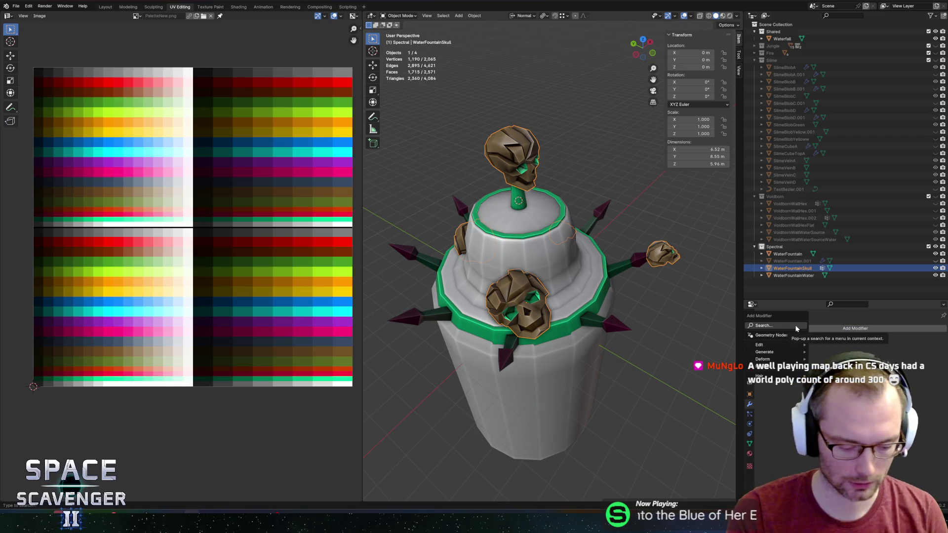
text(dec)
key(Return)
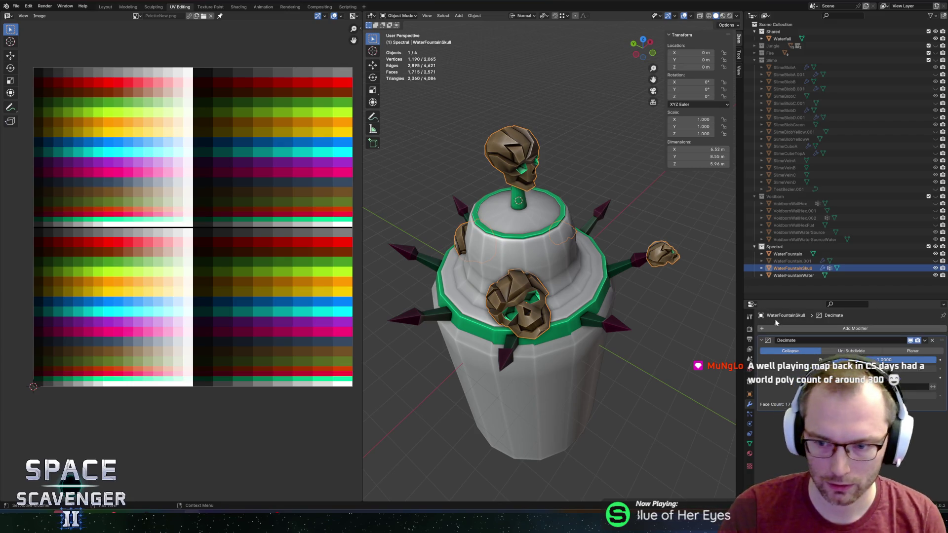
drag(927, 363, 842, 363)
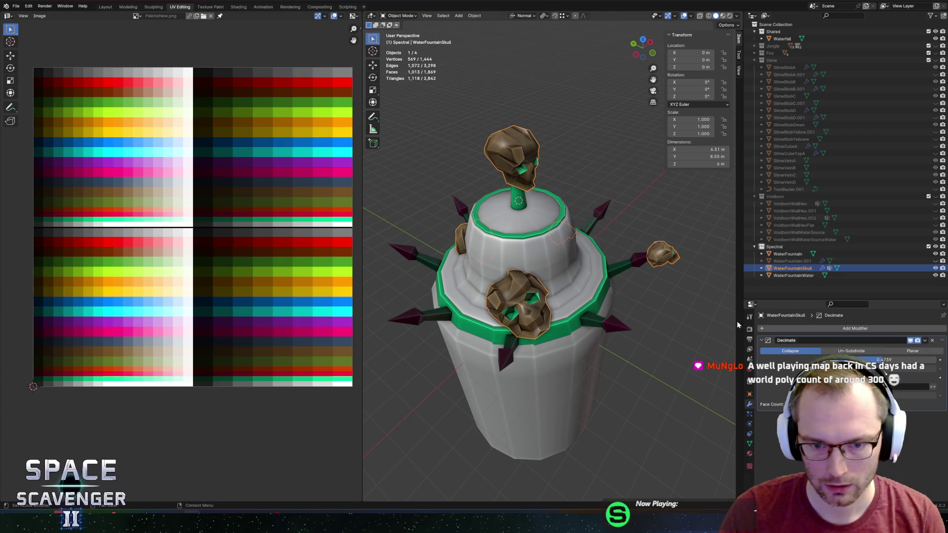
click(691, 276)
mouse_move(664, 202)
mouse_down()
mouse_move(472, 198)
mouse_move(505, 180)
mouse_move(620, 175)
mouse_move(621, 194)
mouse_up()
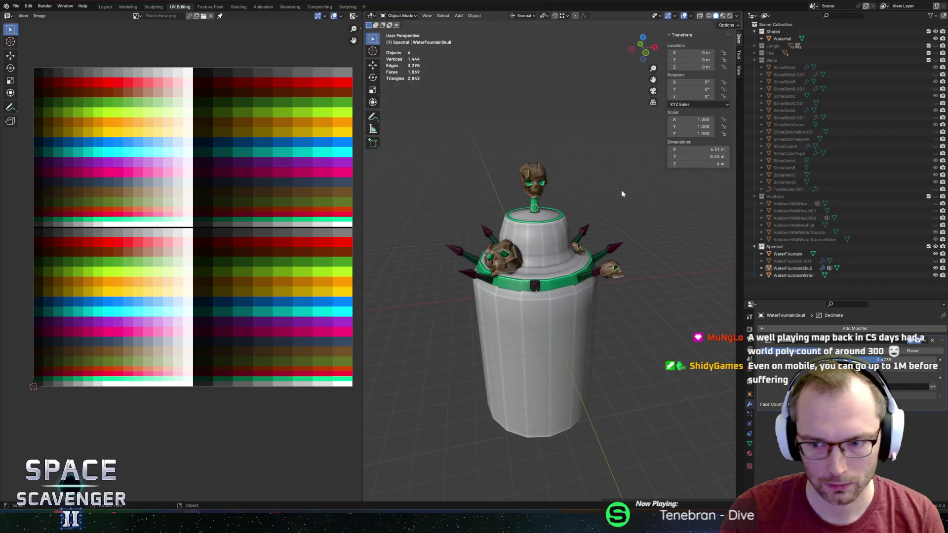
key(ctrl+e)
Confirm the FBX export, then review the WaterSource_Spectral prefab in Unity and return to the Core scene
click(698, 448)
key(alt+Tab)
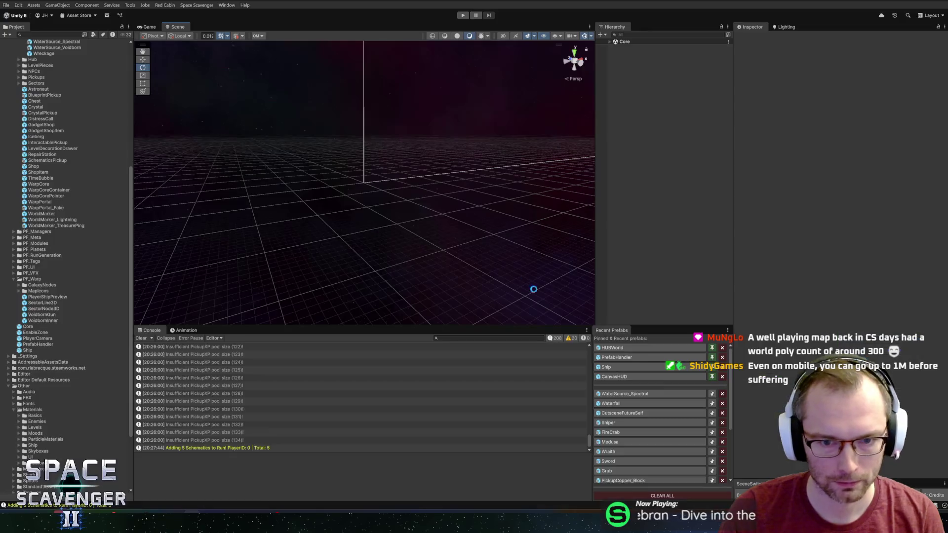
click(621, 394)
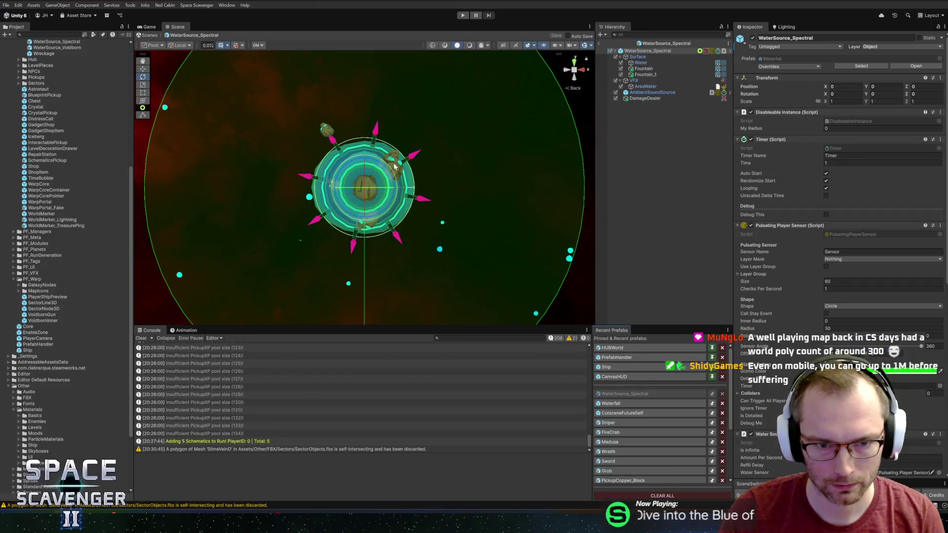
mouse_move(423, 247)
mouse_down()
mouse_move(422, 203)
mouse_move(355, 232)
mouse_move(491, 254)
mouse_move(538, 237)
mouse_move(567, 197)
mouse_up()
click(602, 43)
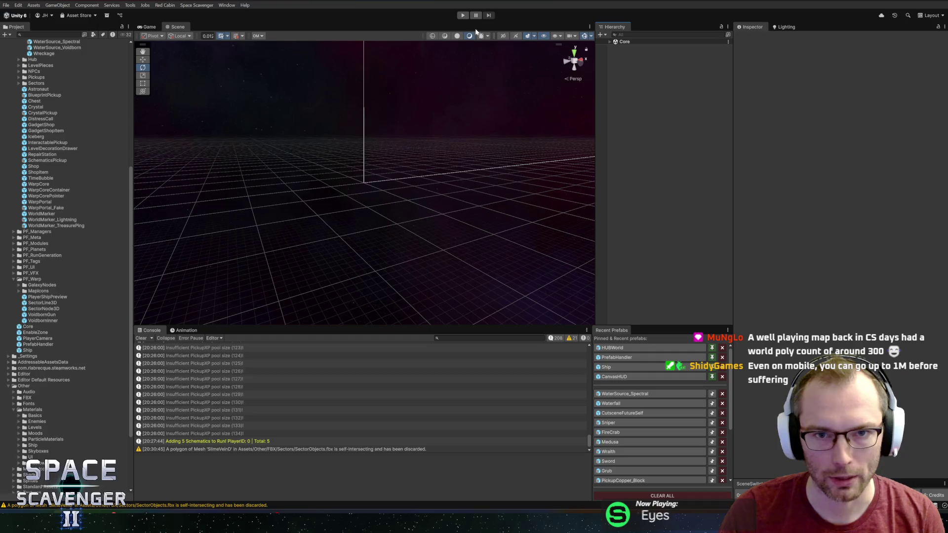
Start the playtest, pick up spare parts, and attach the Large Thruster to the bottom socket
click(461, 15)
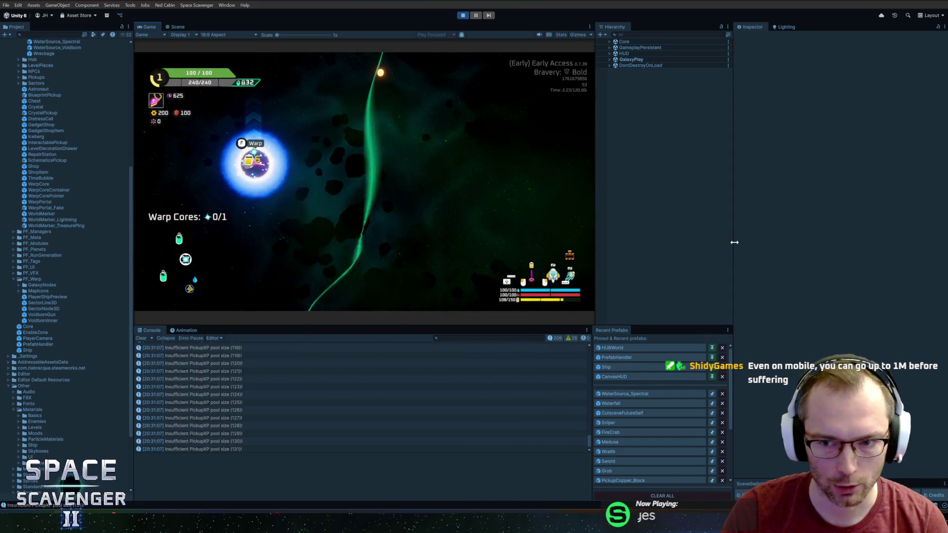
drag(734, 242, 791, 243)
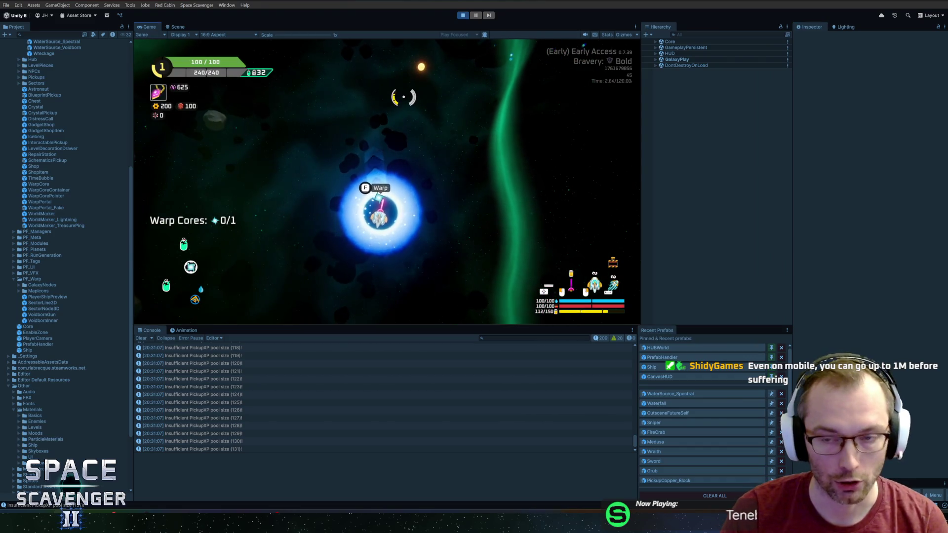
key(a)
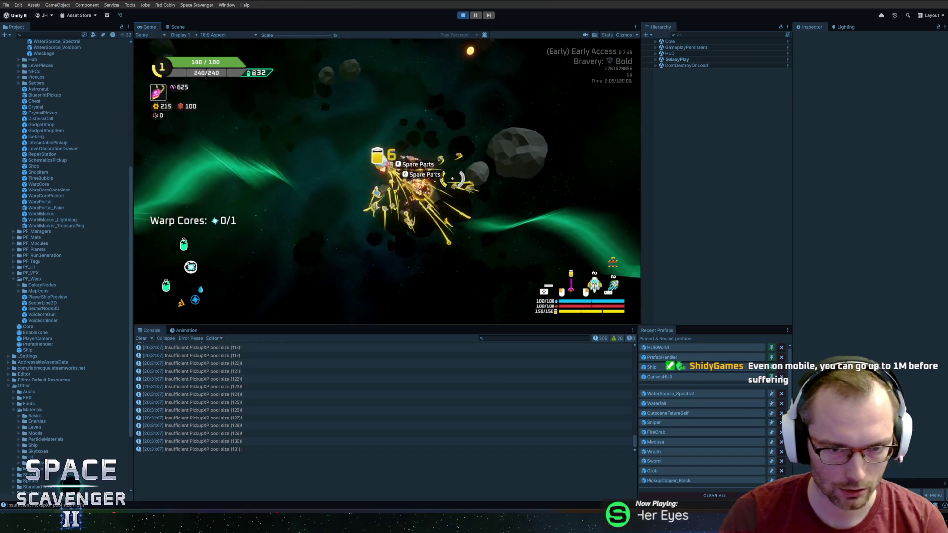
click(276, 183)
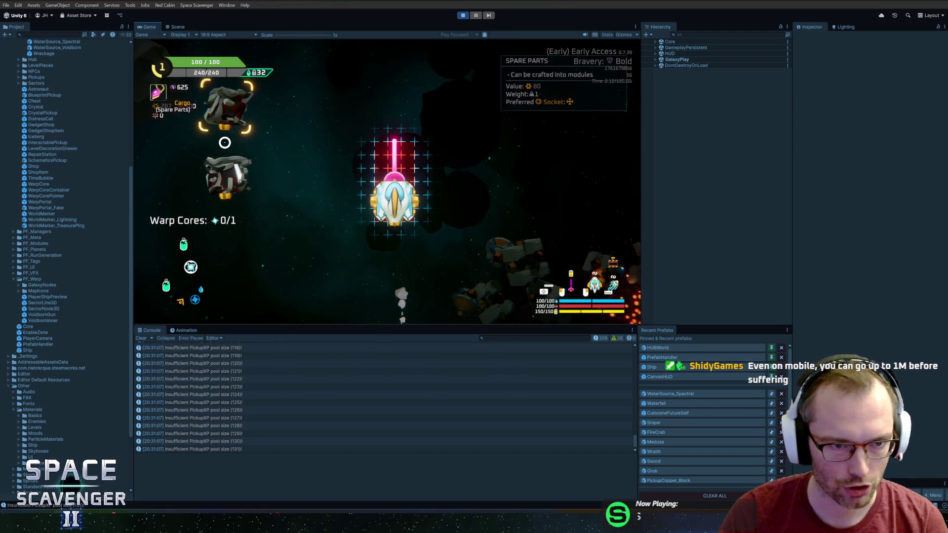
click(324, 215)
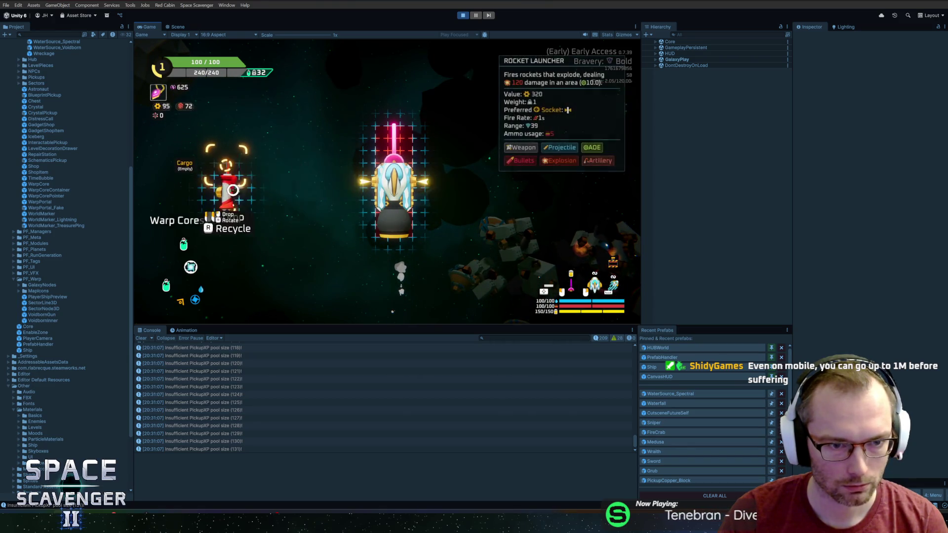
Fly to the Oxygen Station, shooting an asteroid on the way, and claim a reward
key(w)
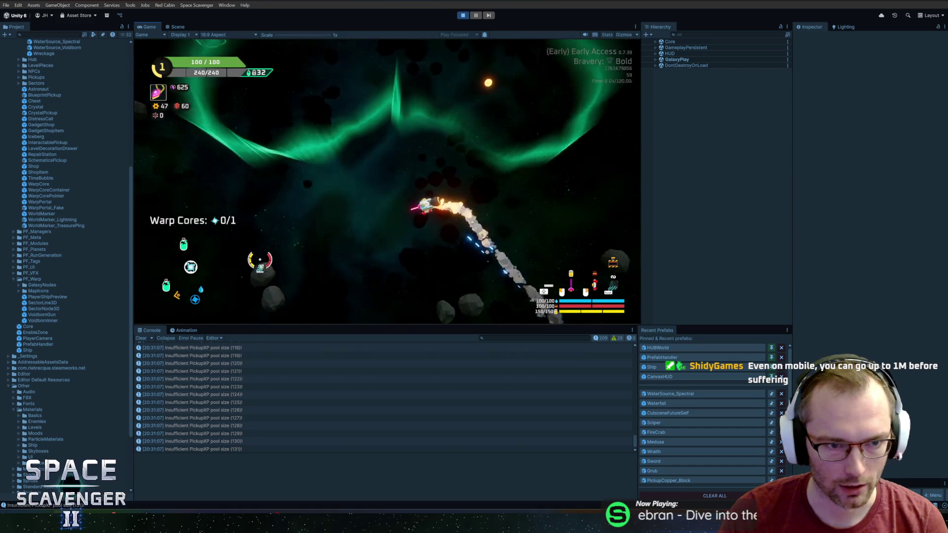
key(a)
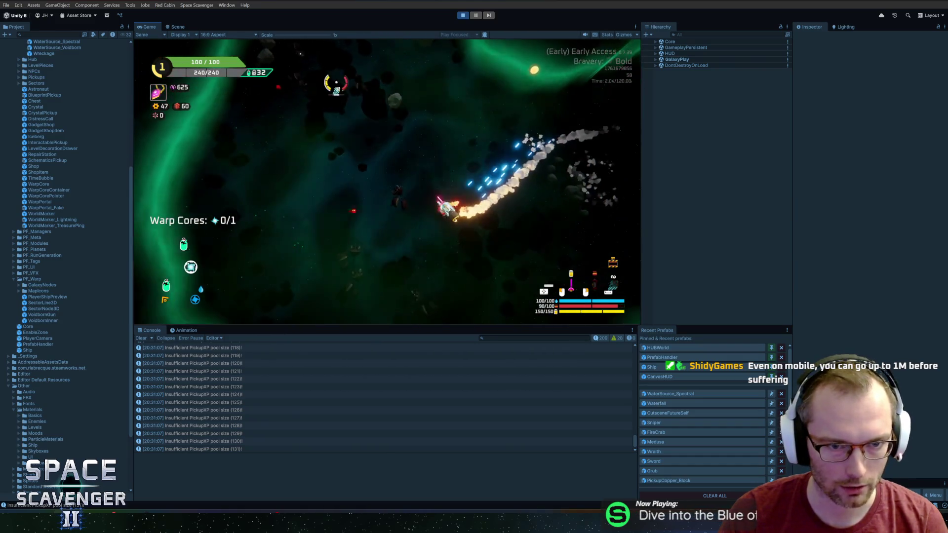
key(d)
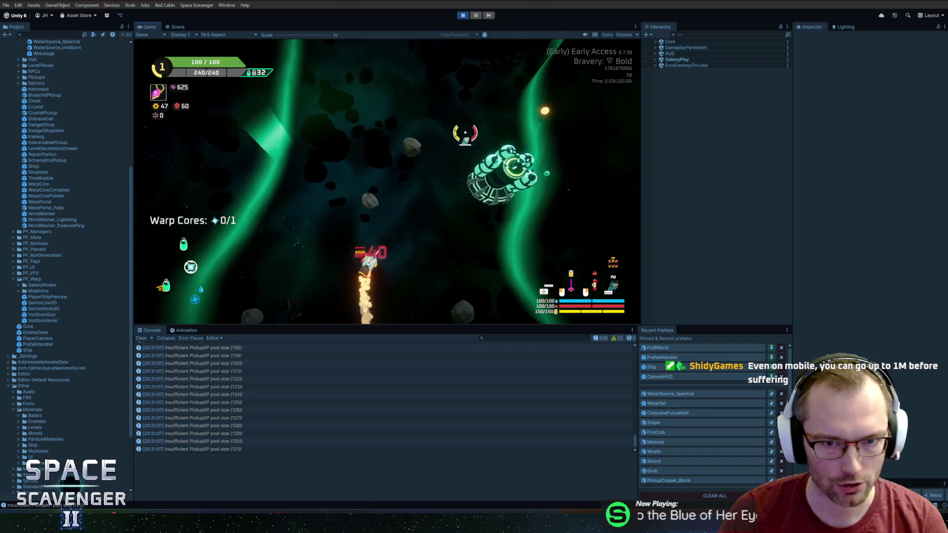
key(w)
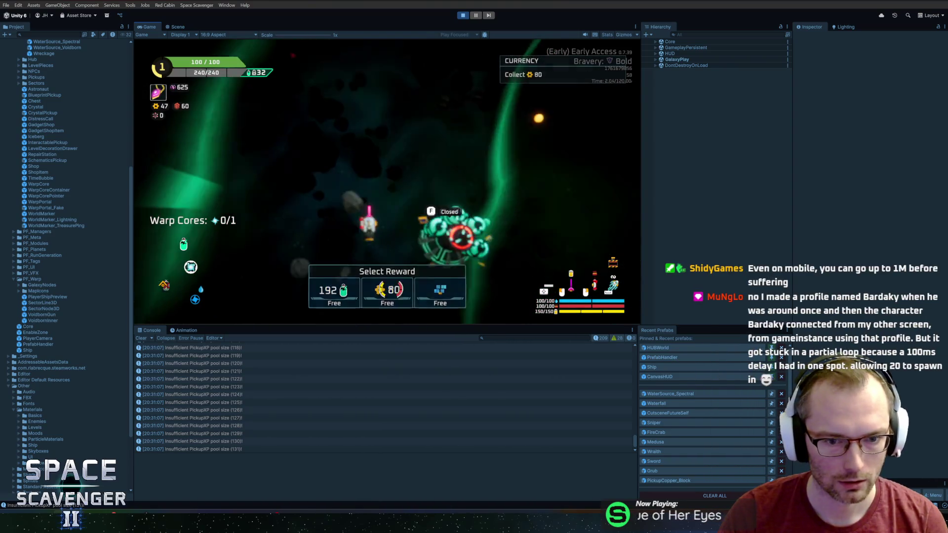
key(w)
click(346, 147)
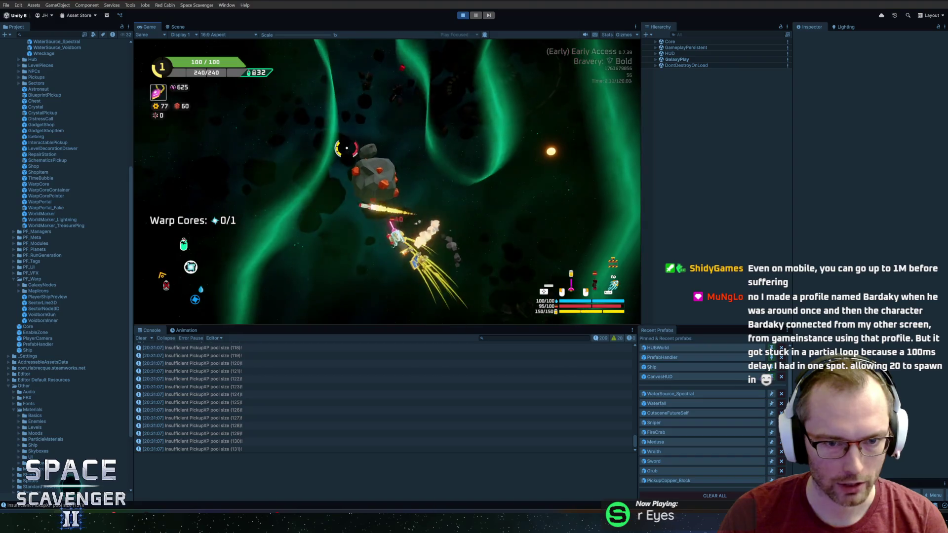
key(w)
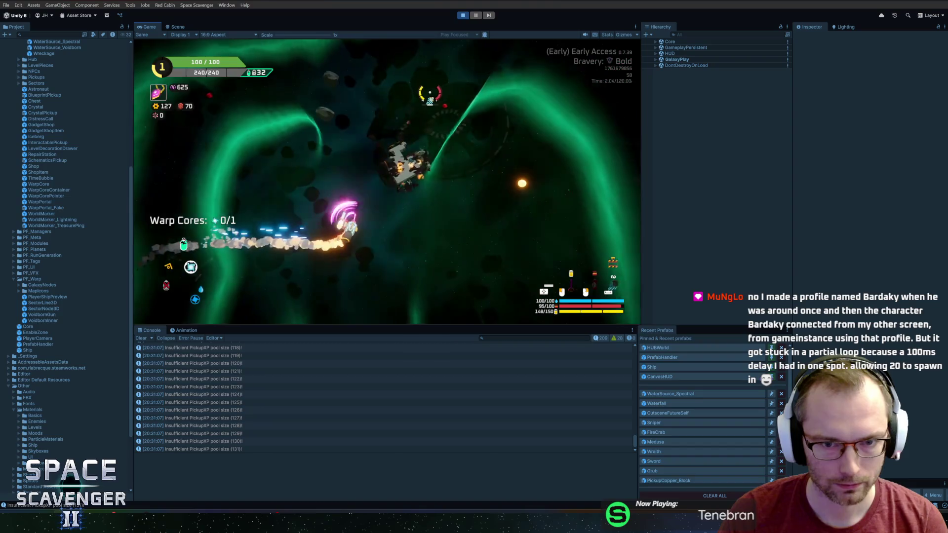
click(444, 113)
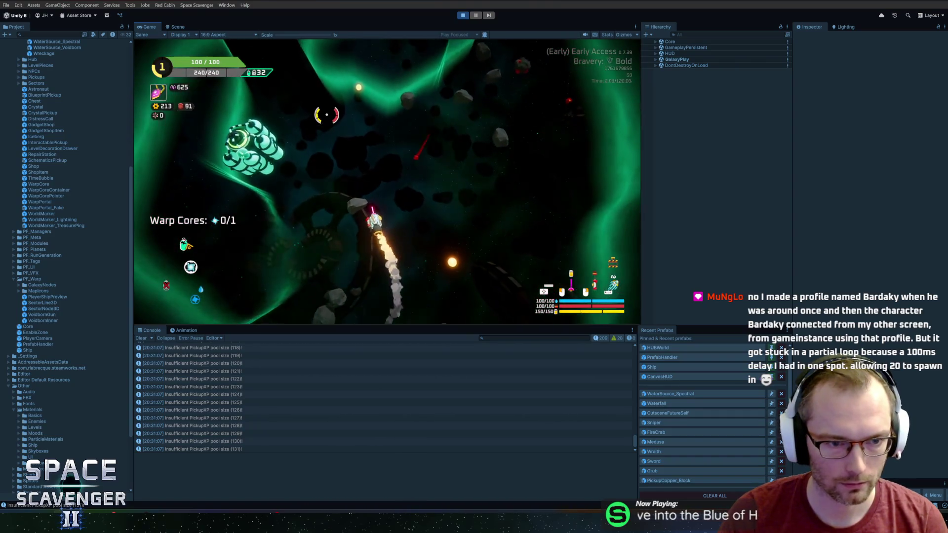
key(f)
click(381, 290)
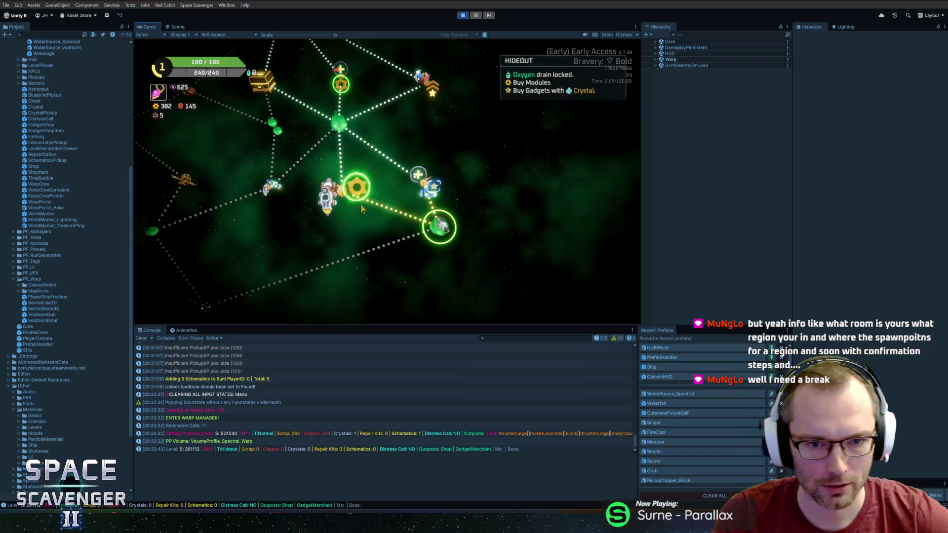
Pan the galaxy map and travel to the Hideout node
drag(361, 204, 320, 272)
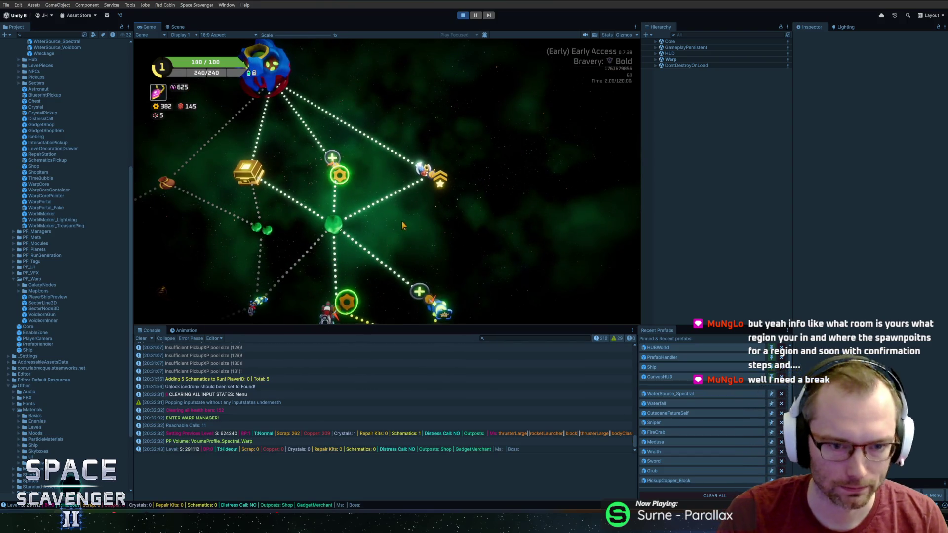
drag(401, 221, 556, 174)
mouse_move(457, 227)
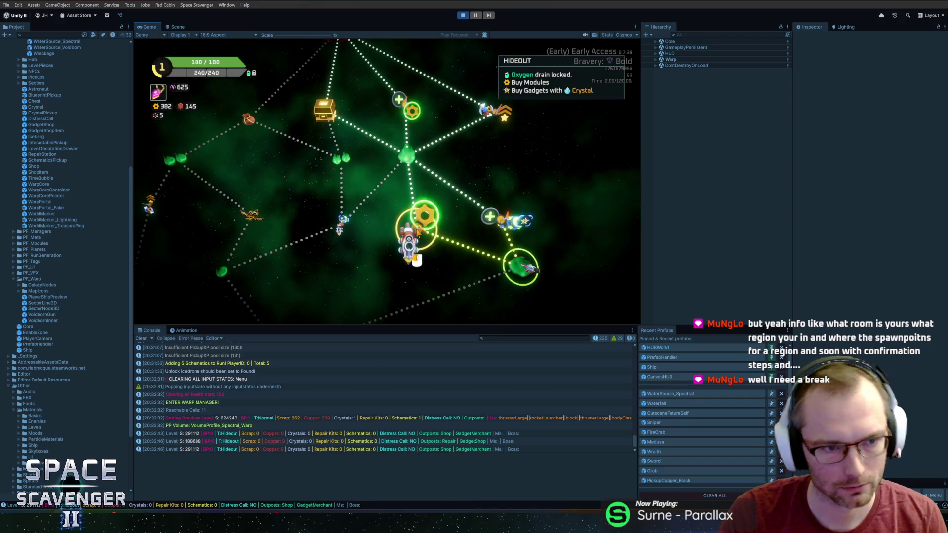
click(460, 227)
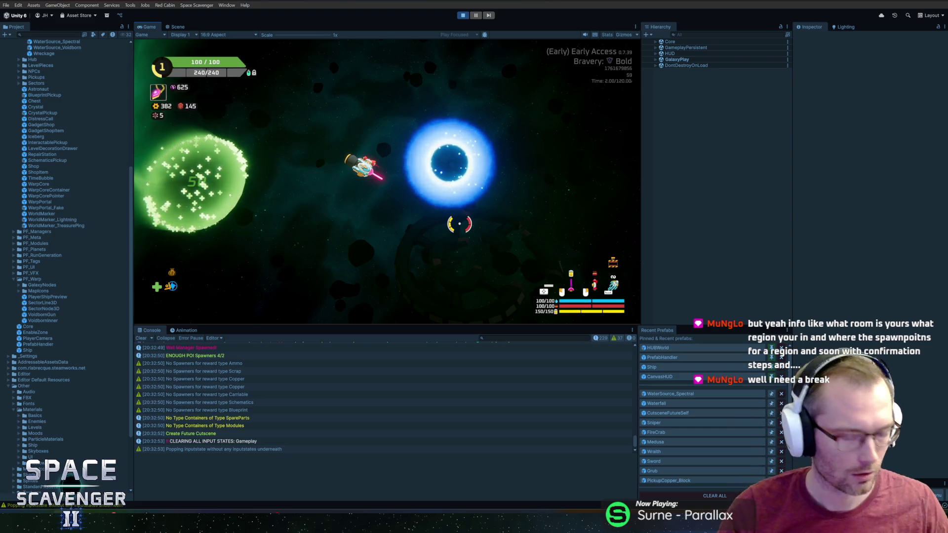
Fly past the Hideout shop pickups, including the Convex Battery, and dive into the blue warp portal
key(w)
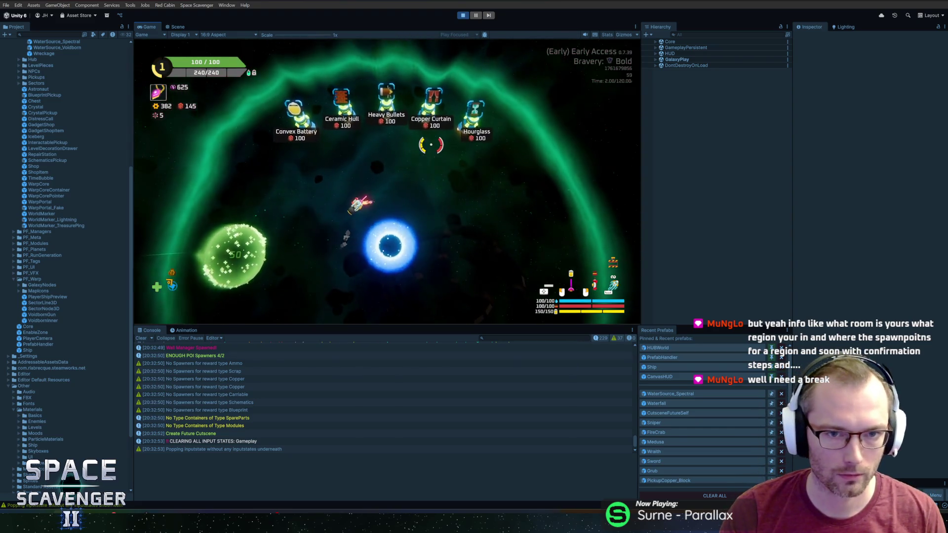
key(s)
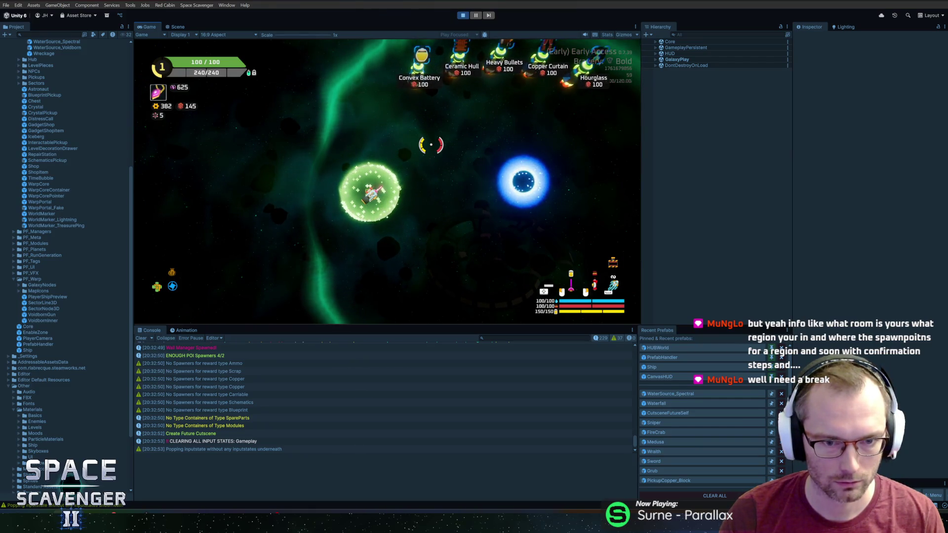
key(w)
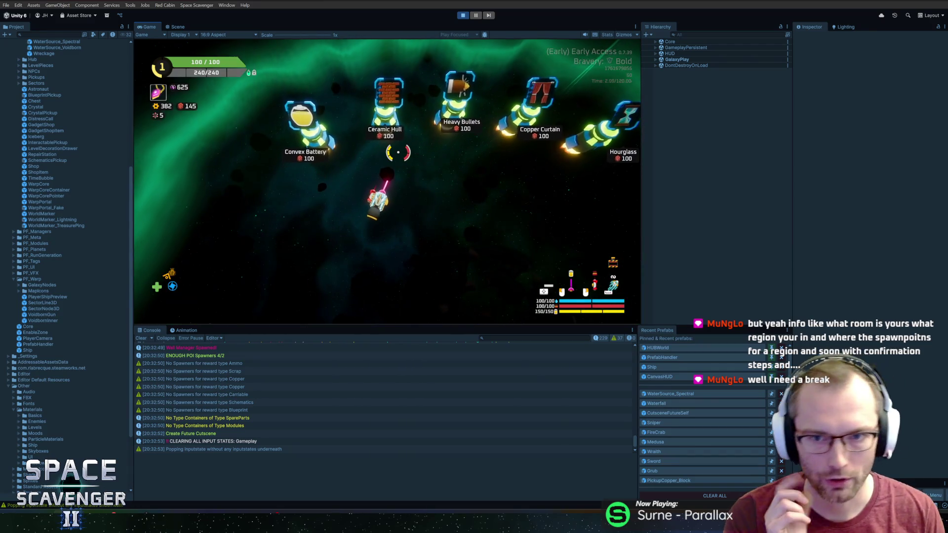
key(s)
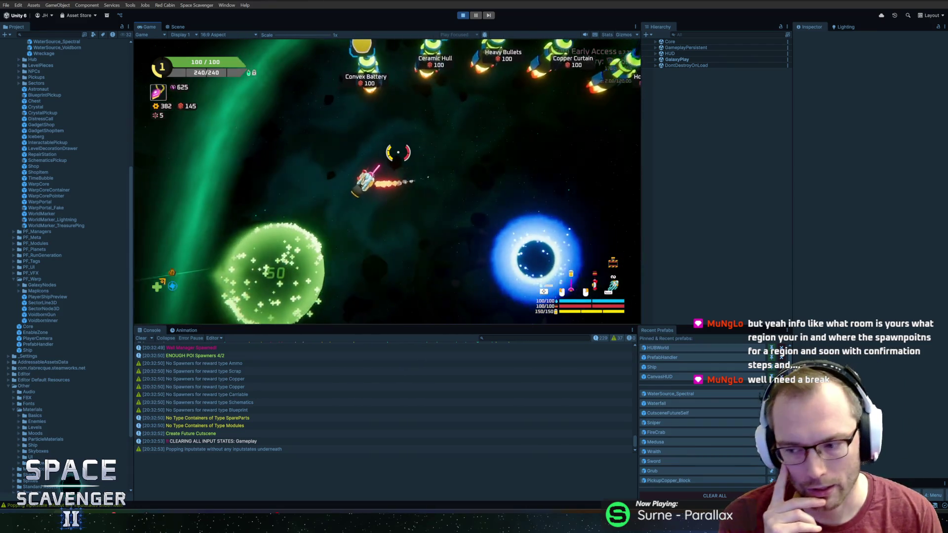
key(a)
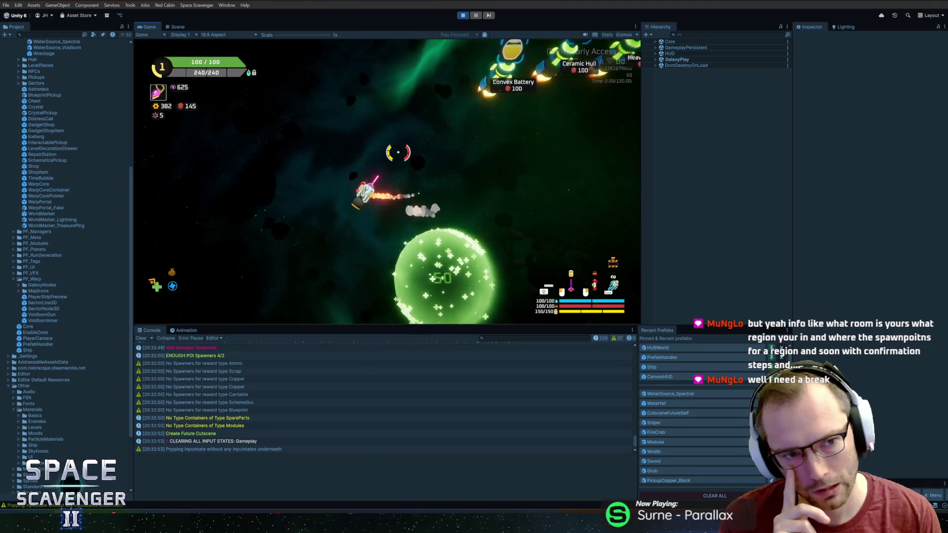
key(d)
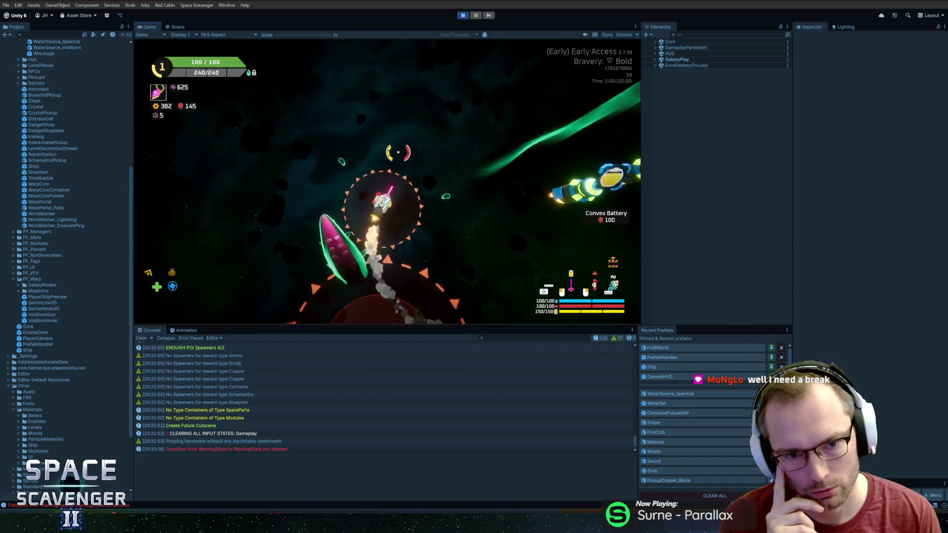
key(w)
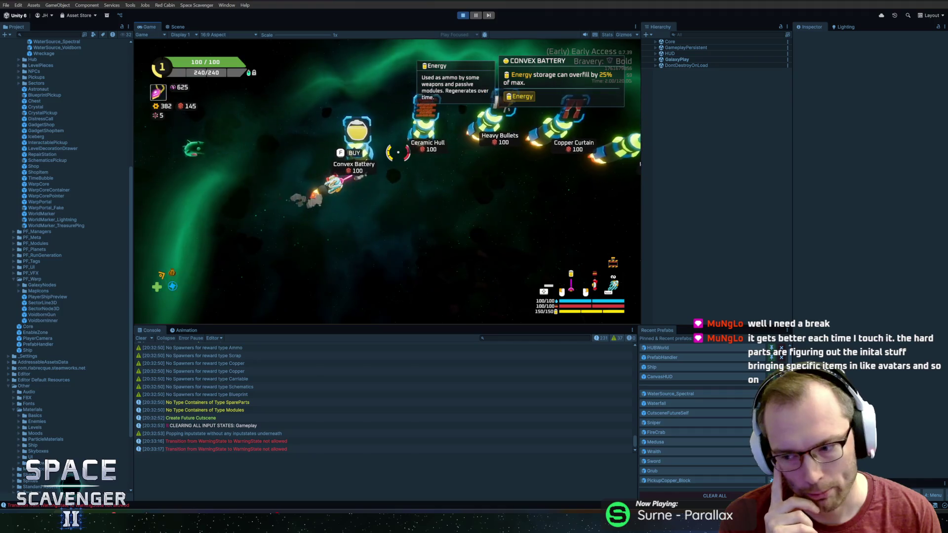
key(s)
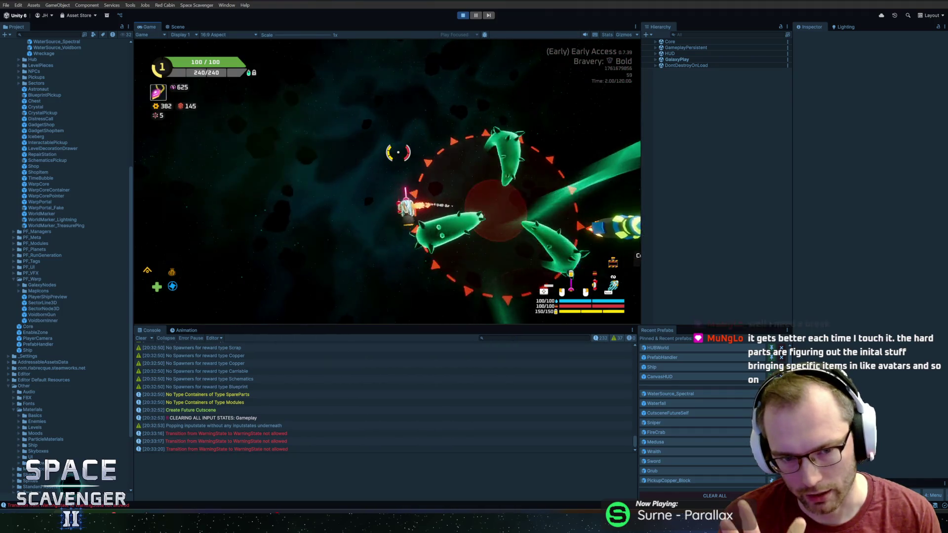
key(d)
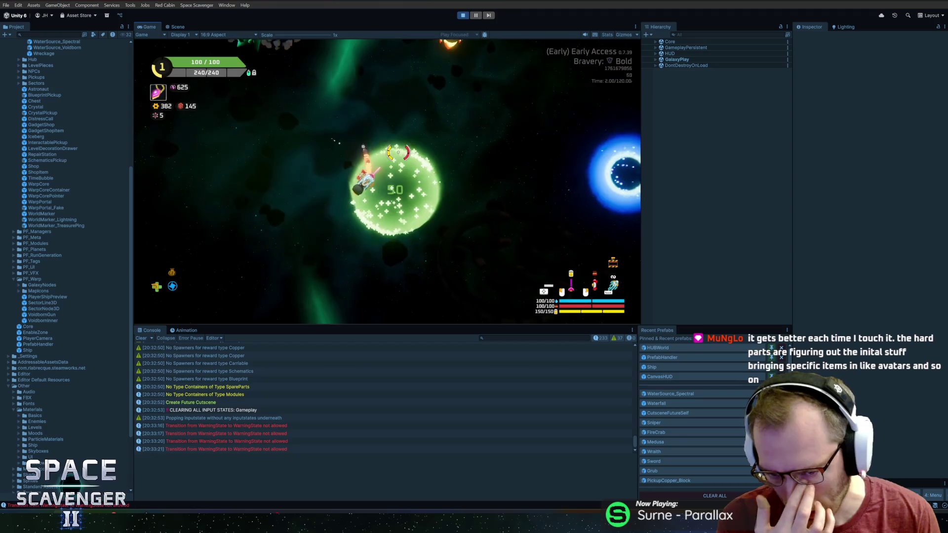
key(w)
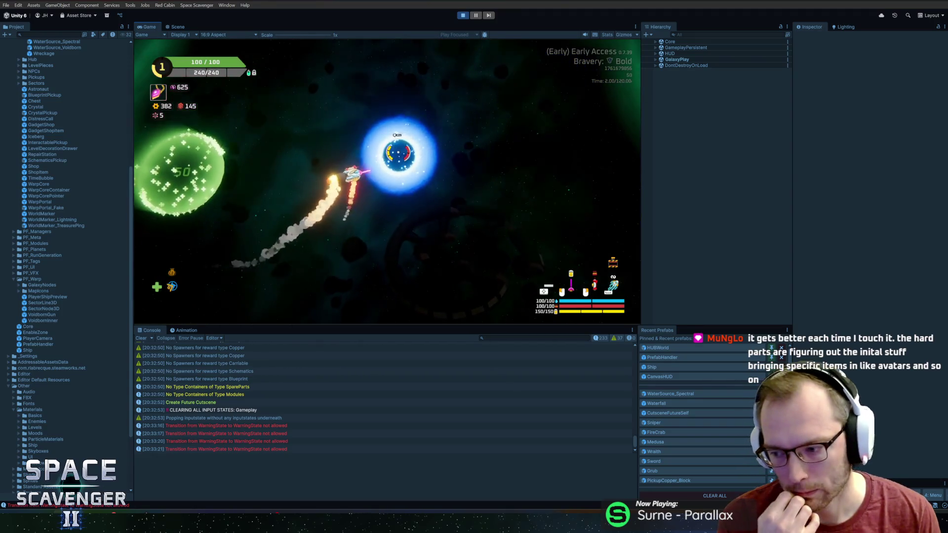
key(s)
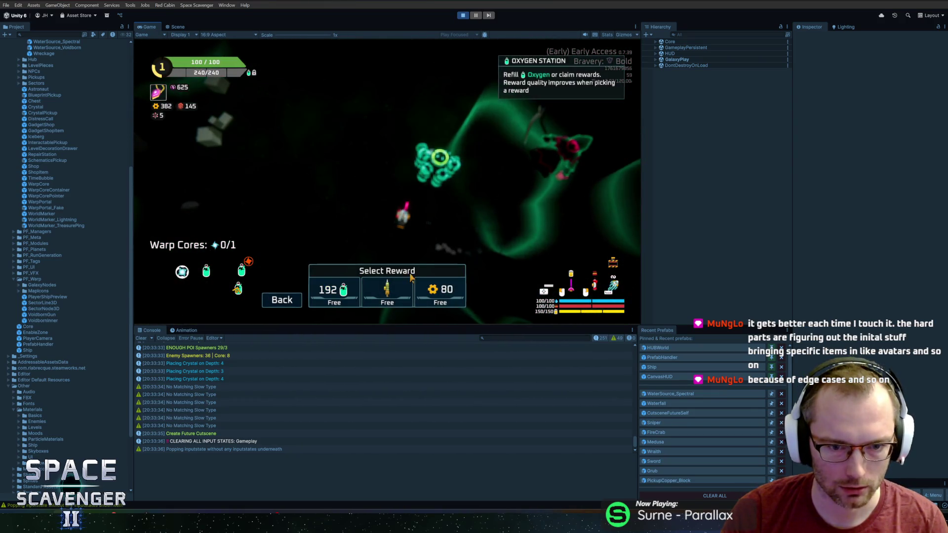
mouse_move(227, 209)
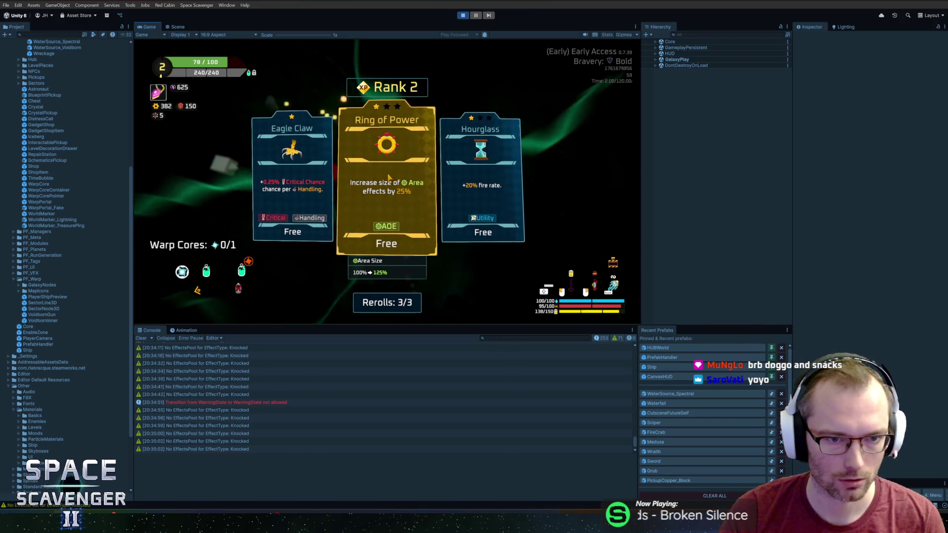
Choose Ring of Power as the Rank 2 upgrade
click(389, 178)
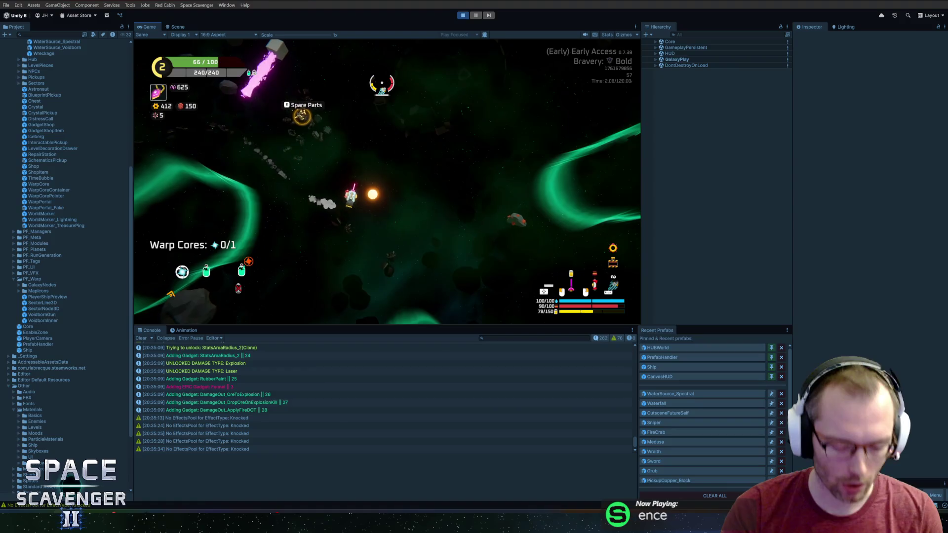
End the playtest with Ctrl+P
key(ctrl+p)
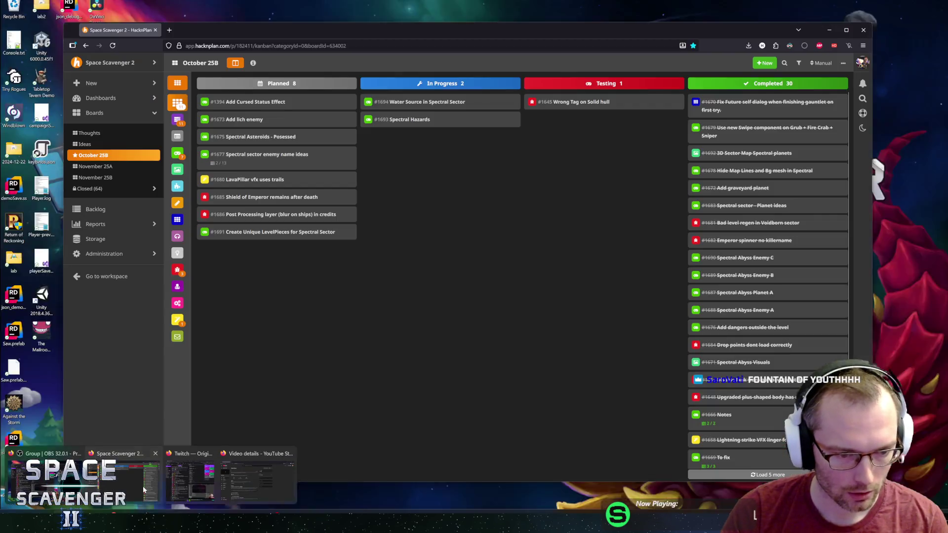
Bring the HacknPlan 'October 25B' board in the browser to the front from the taskbar
click(125, 475)
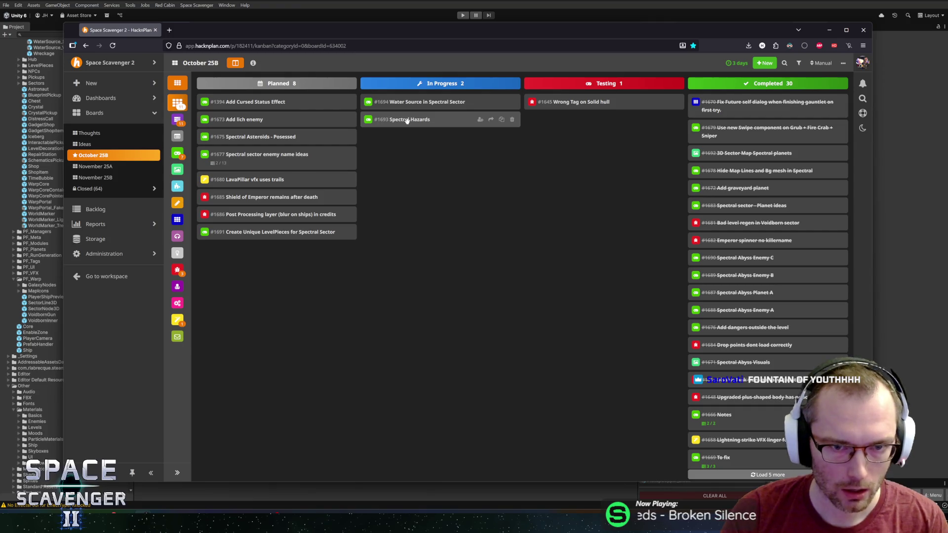
Move Spectral Hazards back to Planned and create the Art task 'Model for Spectral enemy B'
mouse_move(406, 121)
mouse_down()
mouse_move(261, 294)
mouse_move(228, 261)
mouse_up()
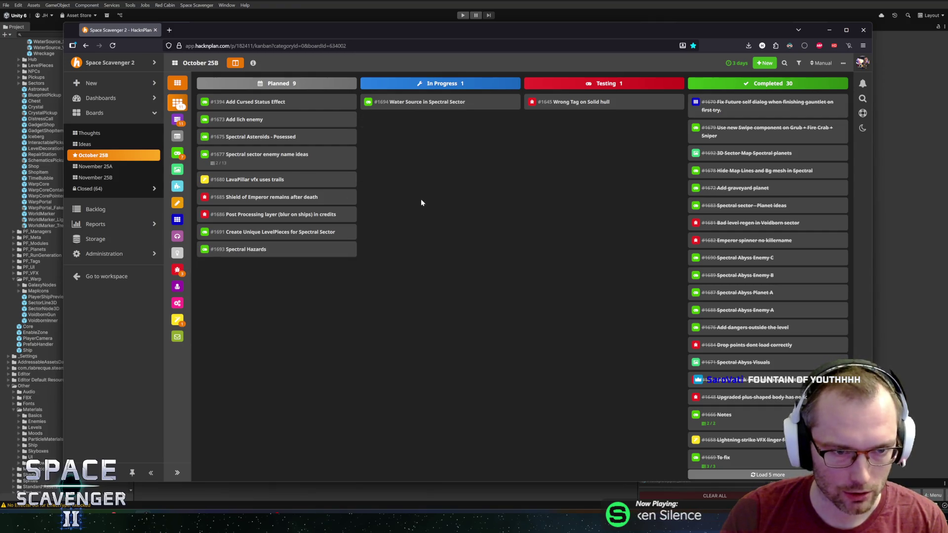
double_click(406, 194)
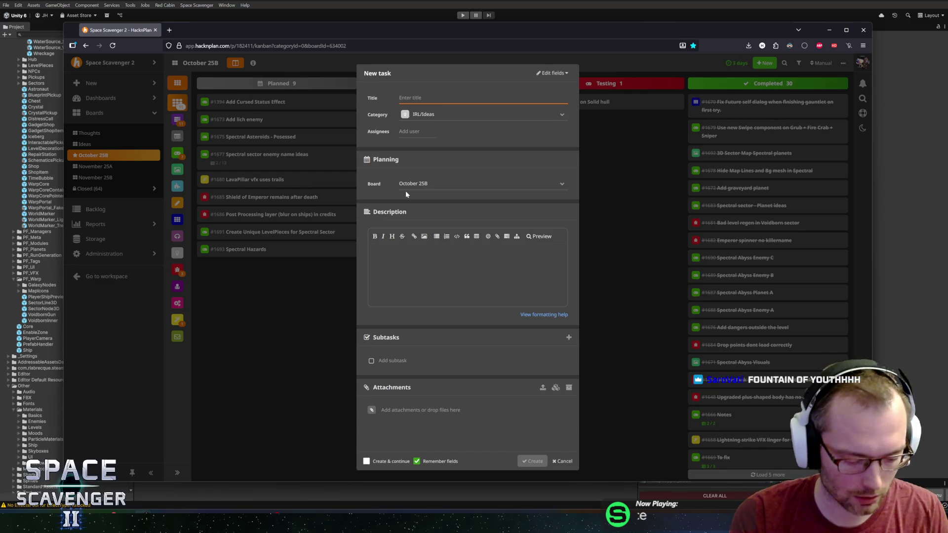
text(M)
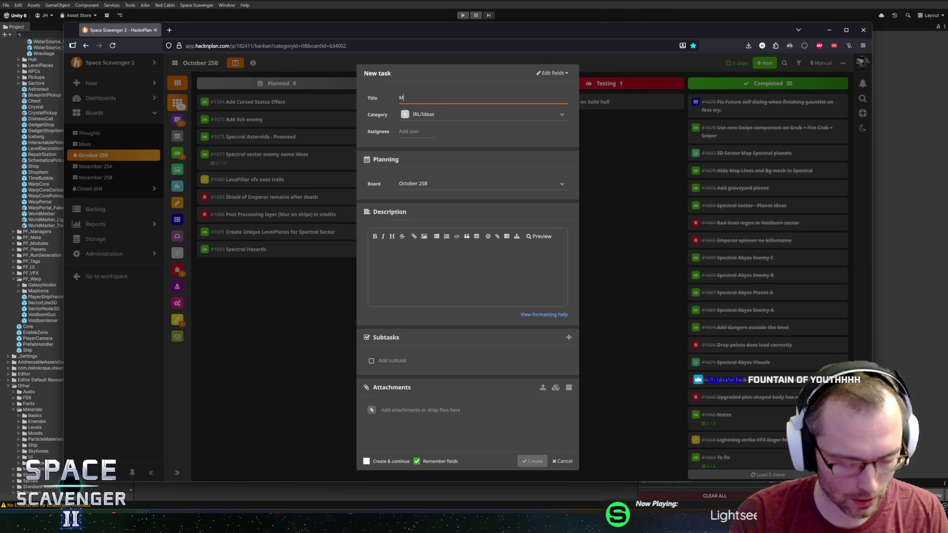
text(odel for enem)
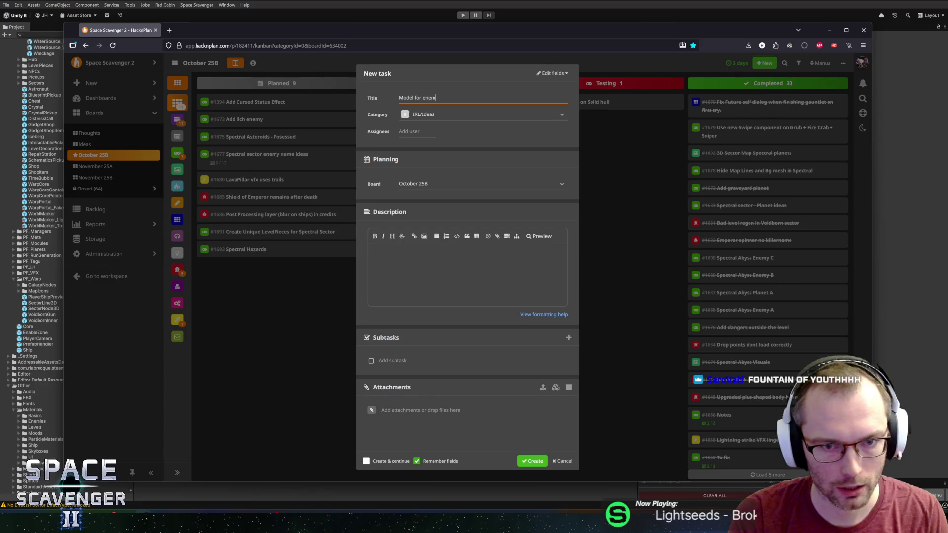
text(y Spectral )
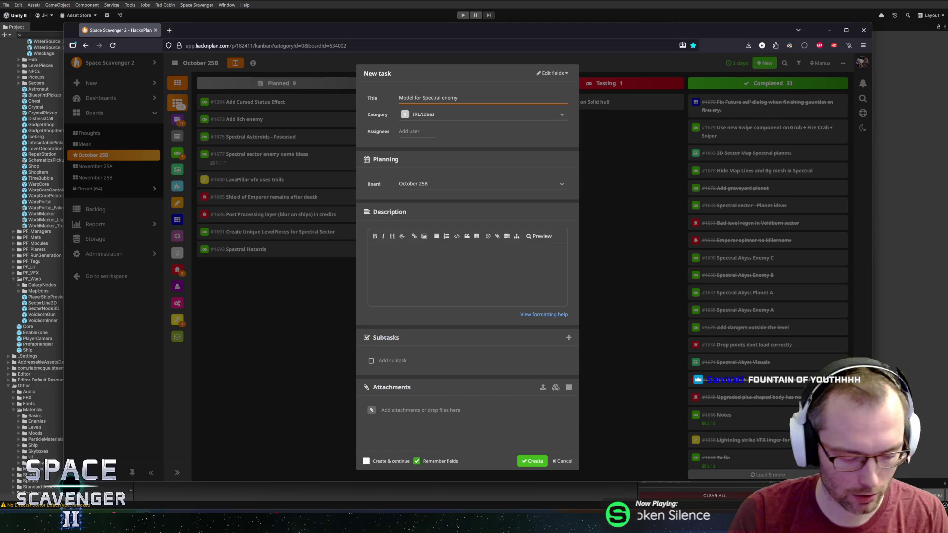
text(B)
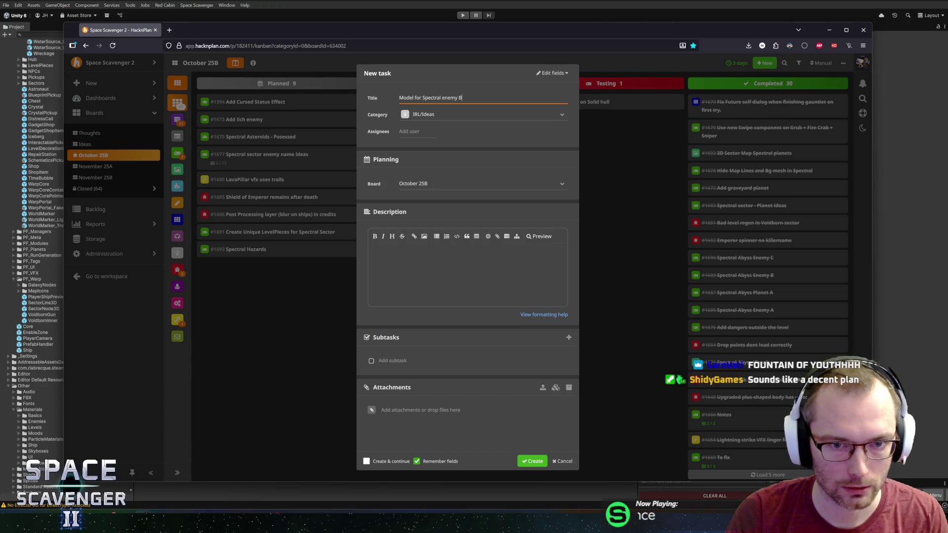
key(Tab)
text(art)
key(Return)
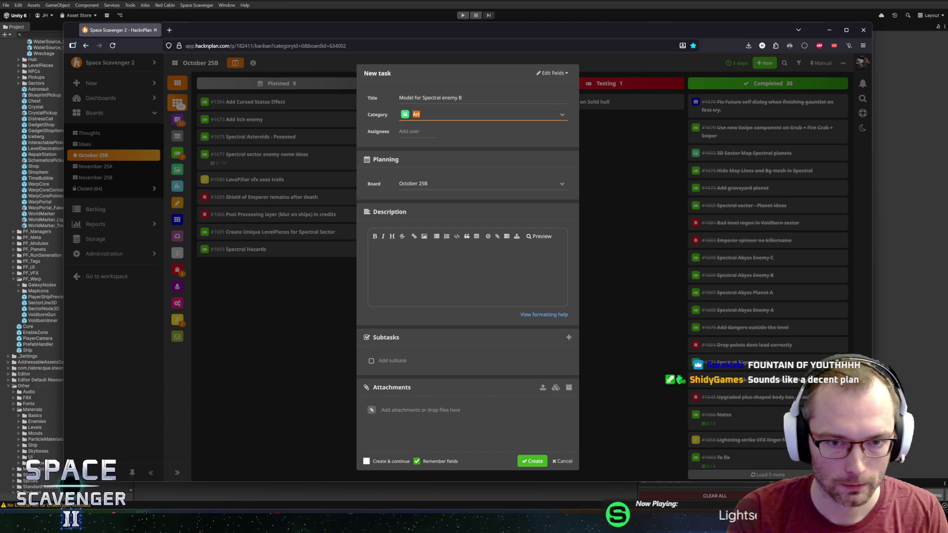
click(532, 461)
Clone task #1696 as 'Model for Spectral enemy C' and drag #1696 into In Progress
click(269, 268)
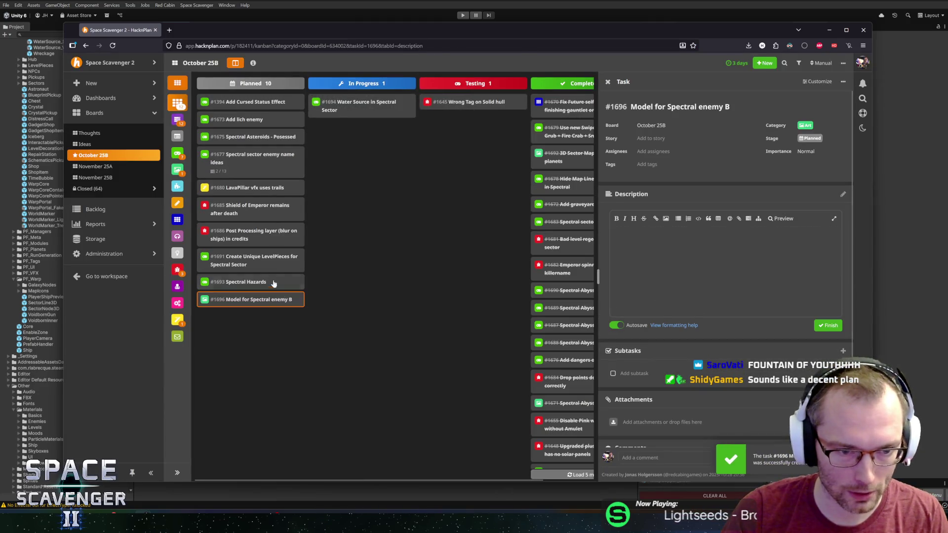
click(286, 300)
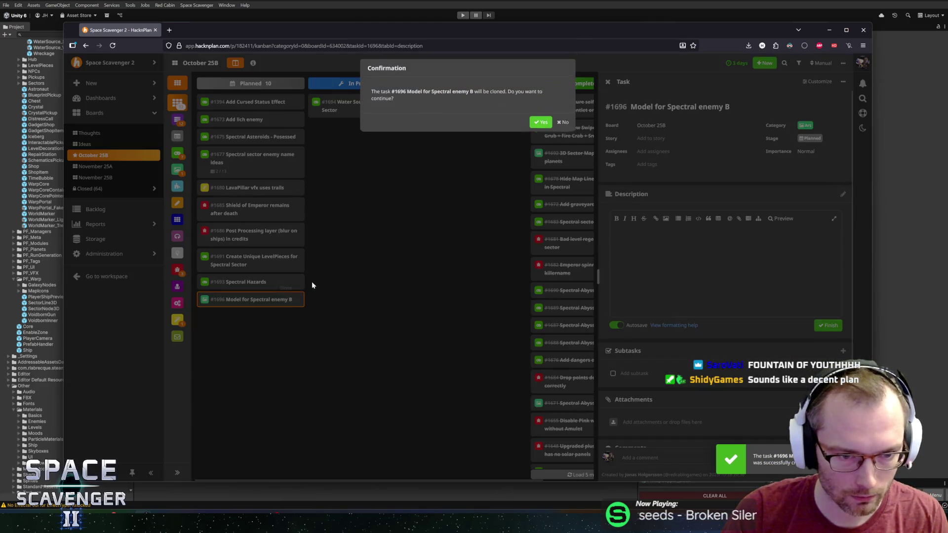
click(540, 128)
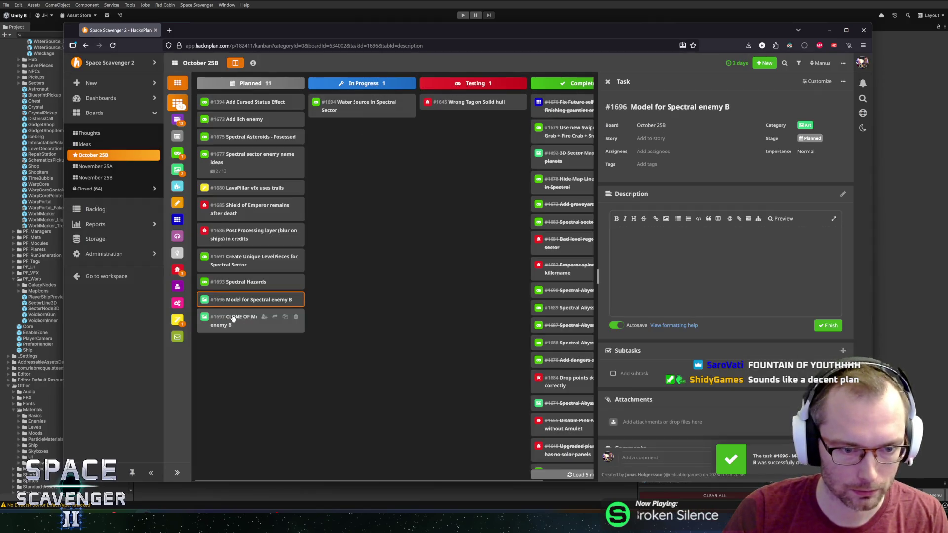
click(662, 107)
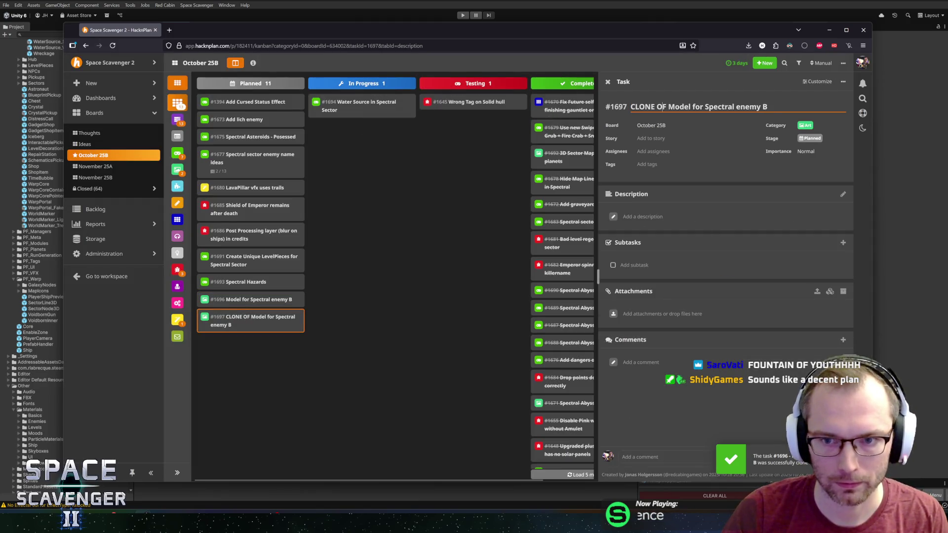
key(BackSpace)
key(BackSpace)
key(BackSpace)
key(End)
key(BackSpace)
text(C)
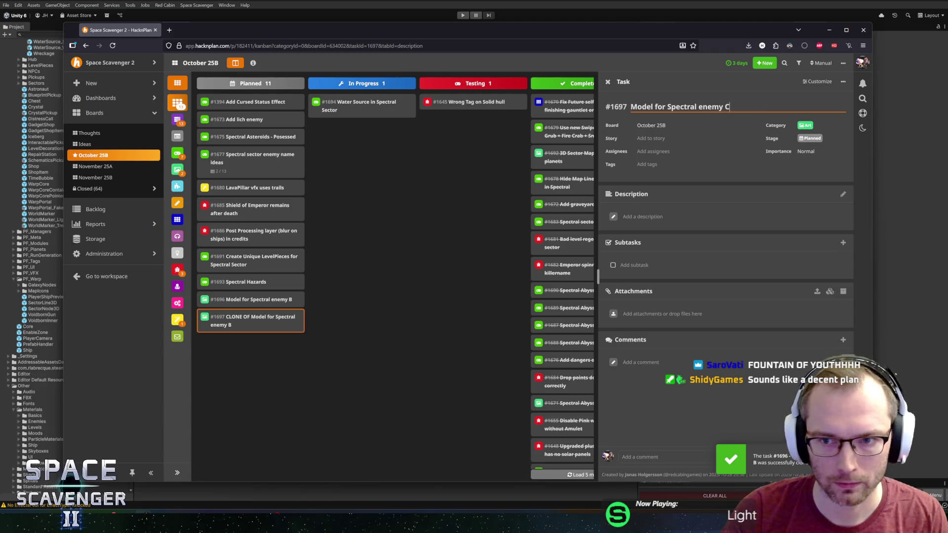
key(Return)
key(Escape)
drag(338, 268, 434, 180)
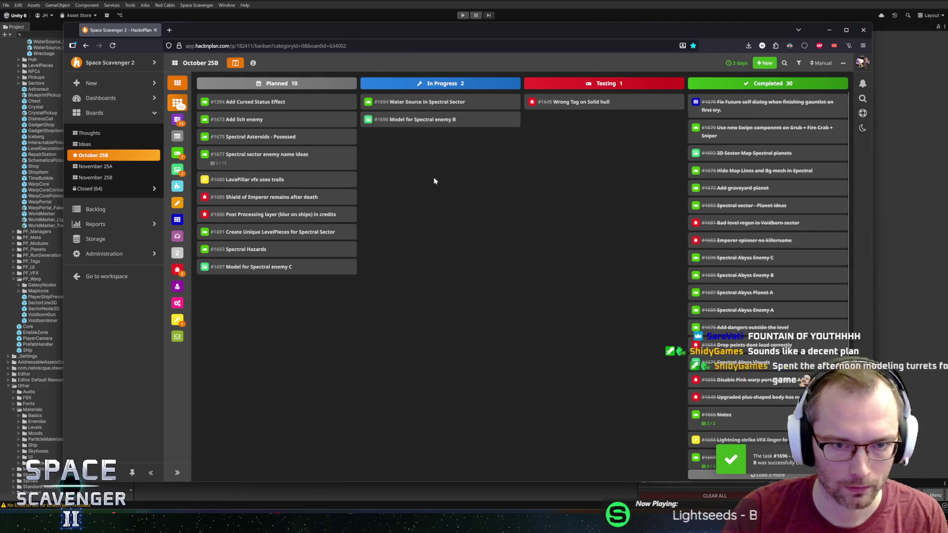
Back in Unity, enlarge the Scene view, clear the Console log, then switch to Blender
key(alt+Tab)
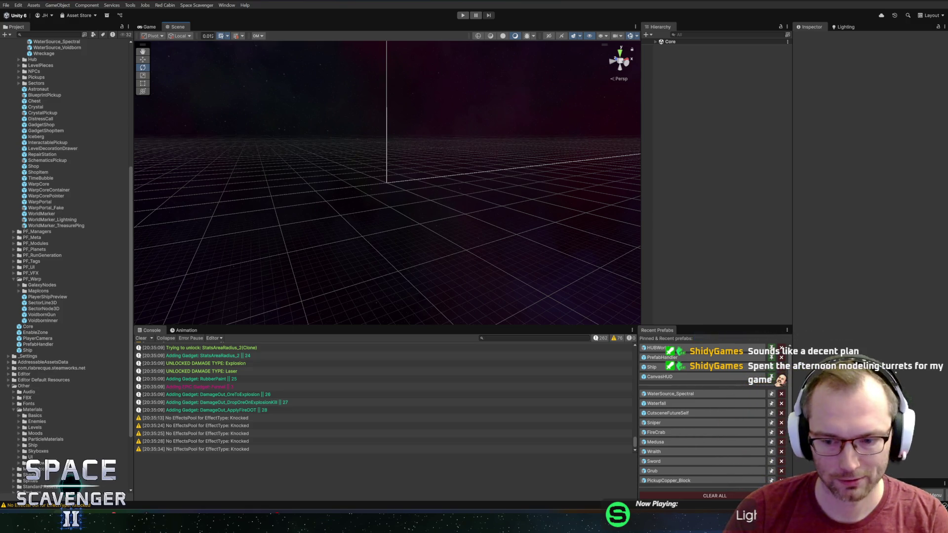
drag(282, 325, 294, 334)
click(145, 345)
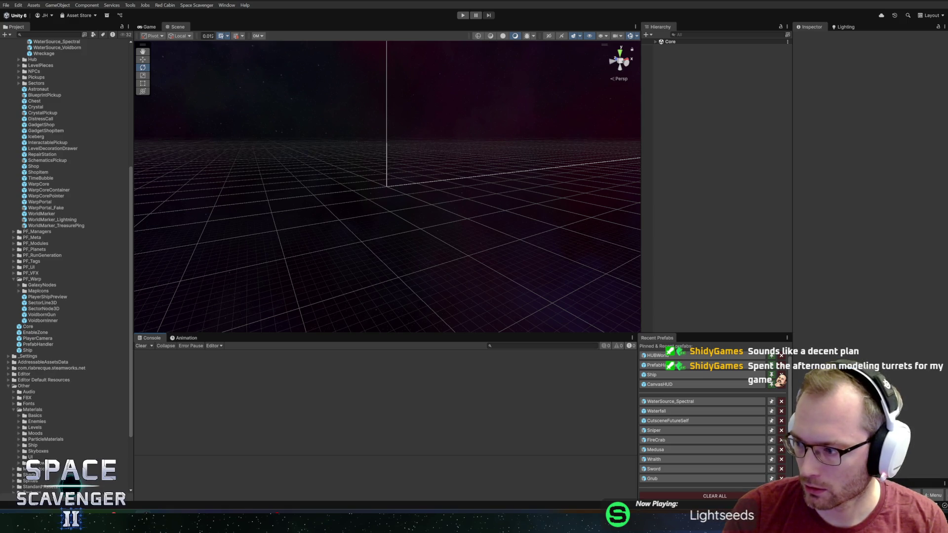
key(alt+Tab)
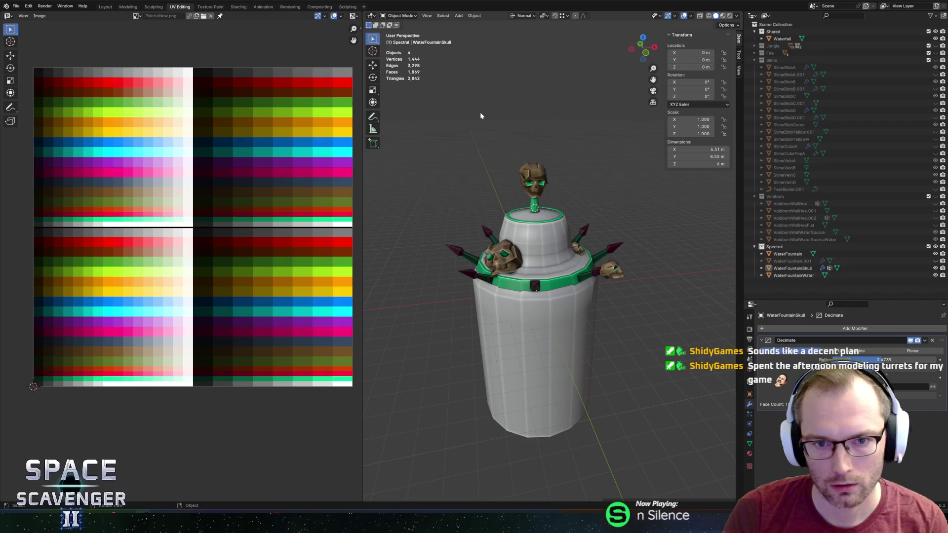
Check the WaterFountainSkull and WaterFountainWater meshes in Edit Mode, returning to Object Mode after each
click(530, 178)
key(Tab)
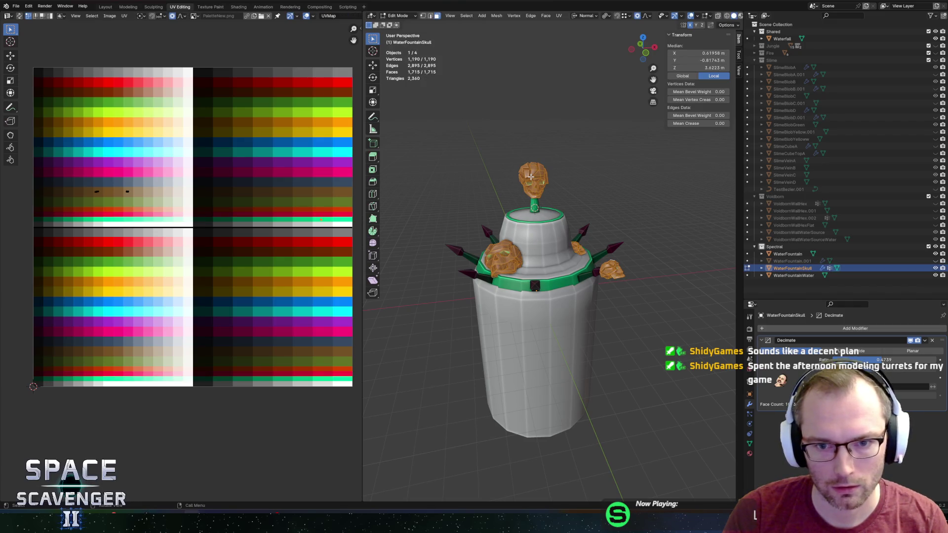
key(Tab)
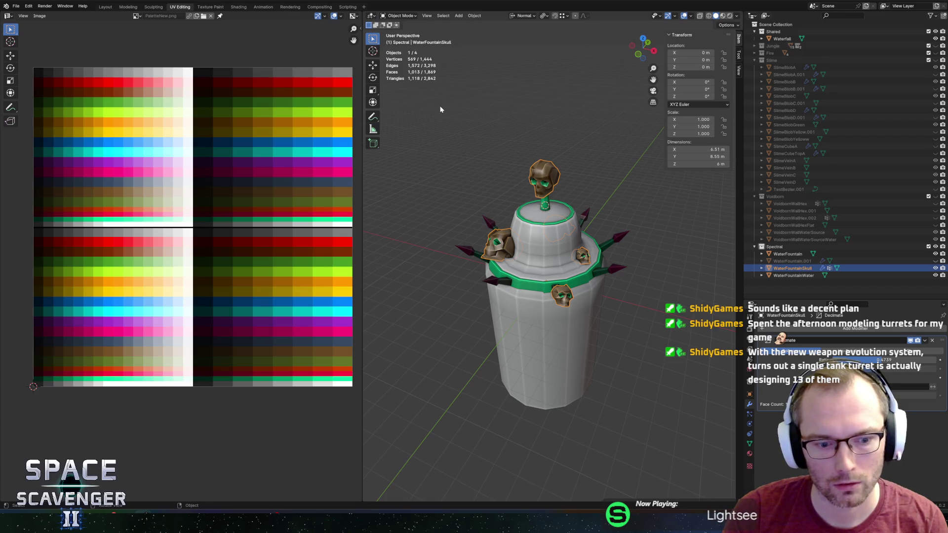
click(534, 141)
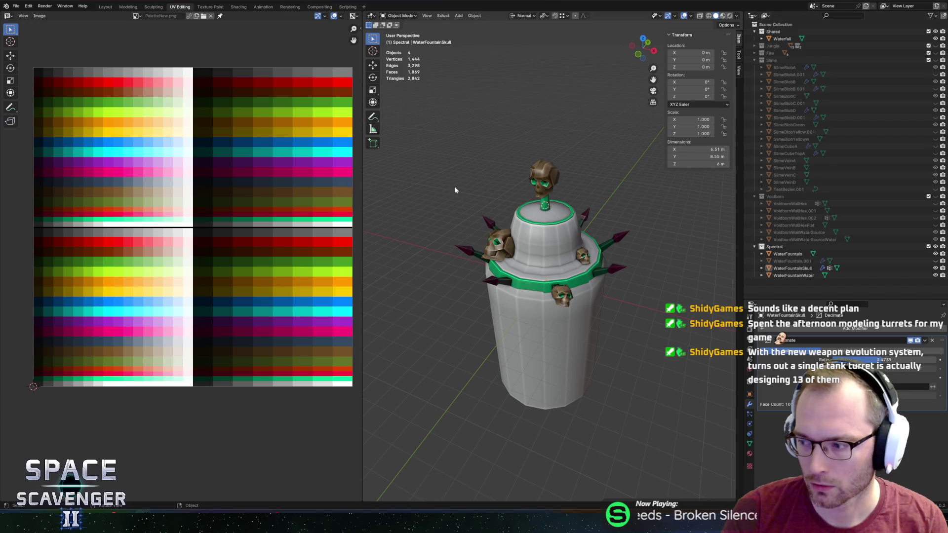
click(531, 246)
key(Tab)
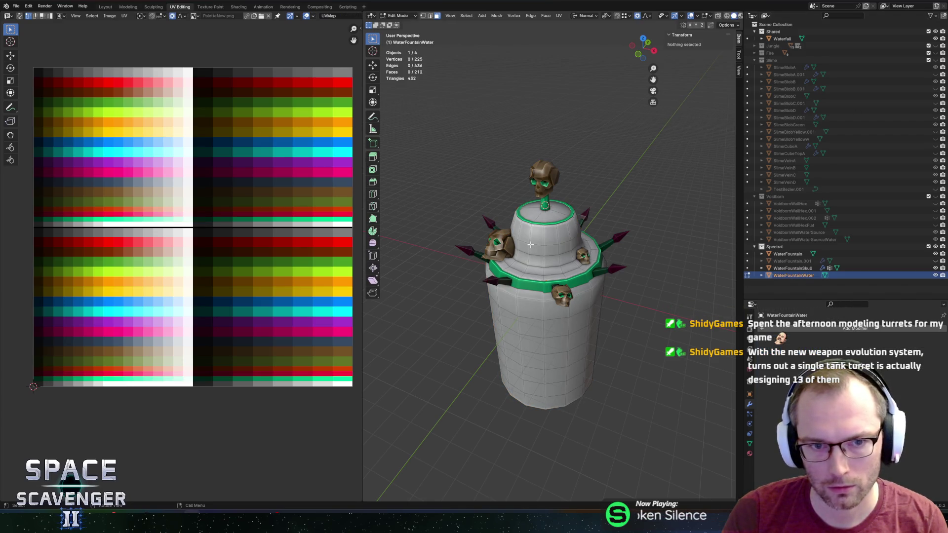
key(Tab)
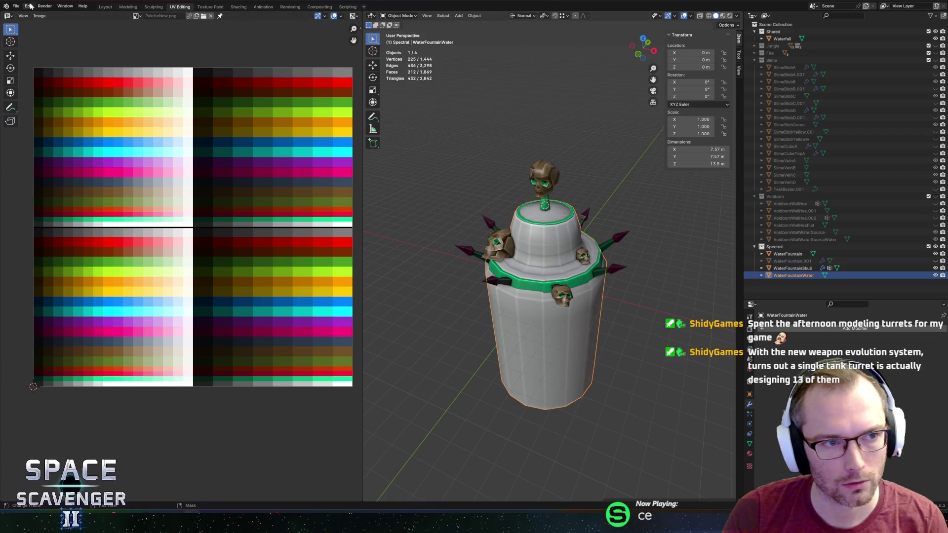
Save the SectorObjects.blend file from the File menu
click(19, 7)
click(26, 53)
click(19, 7)
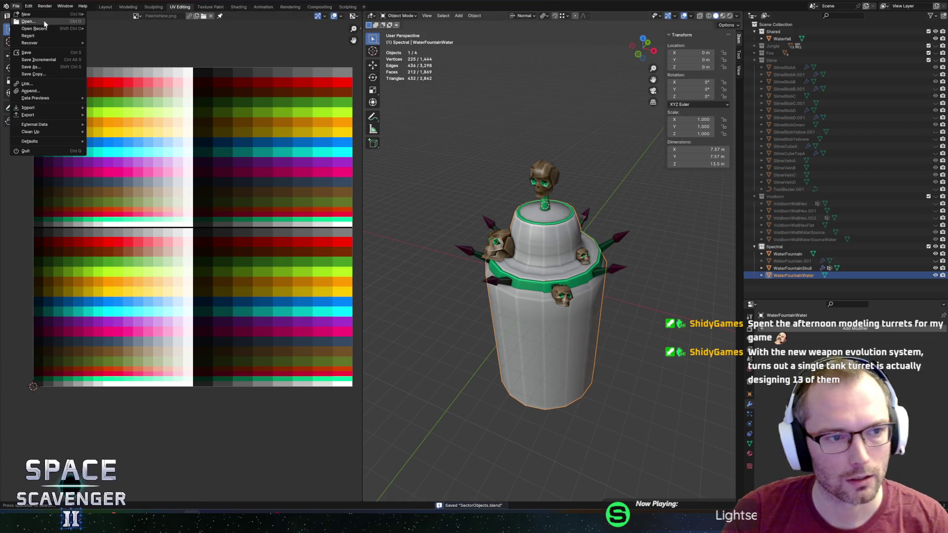
Open Edit > Preferences and move the window to the screen centre
mouse_move(83, 101)
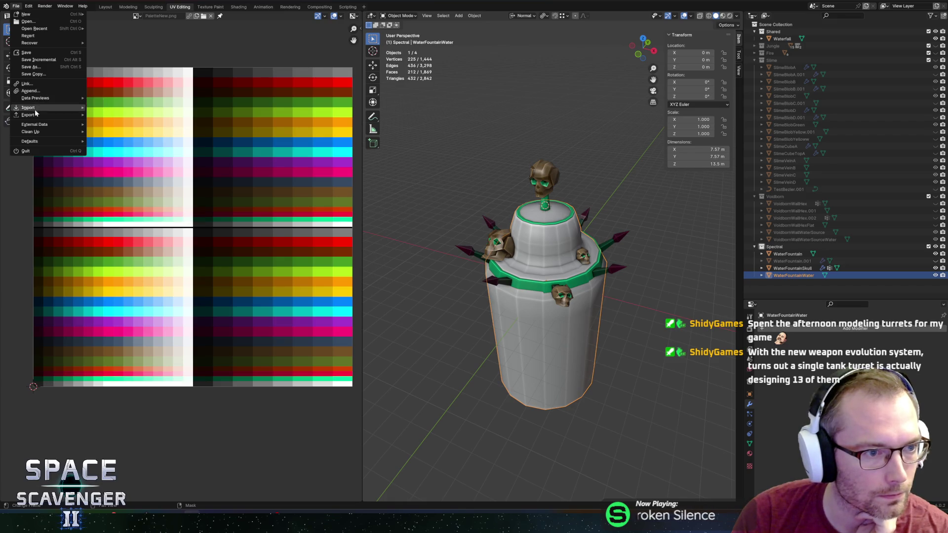
click(29, 7)
click(30, 7)
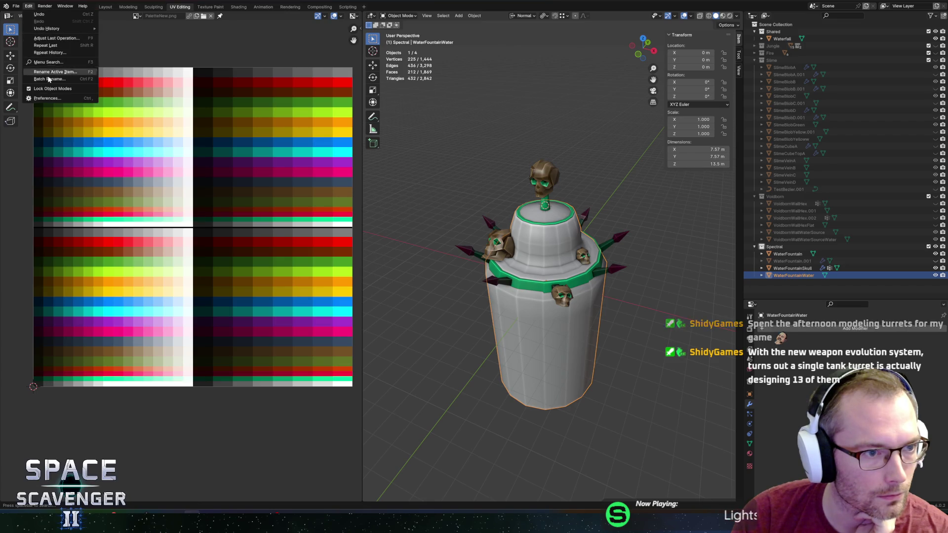
click(46, 98)
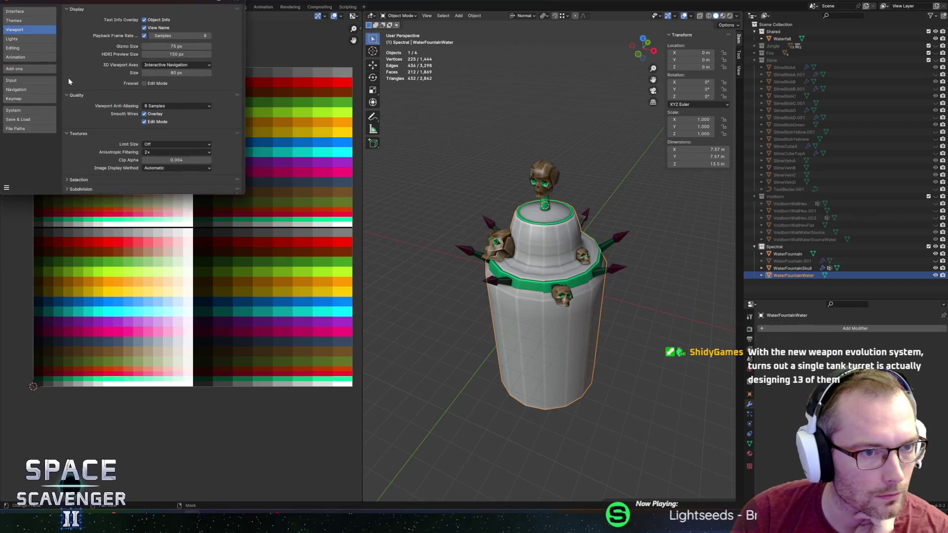
drag(94, 6, 332, 142)
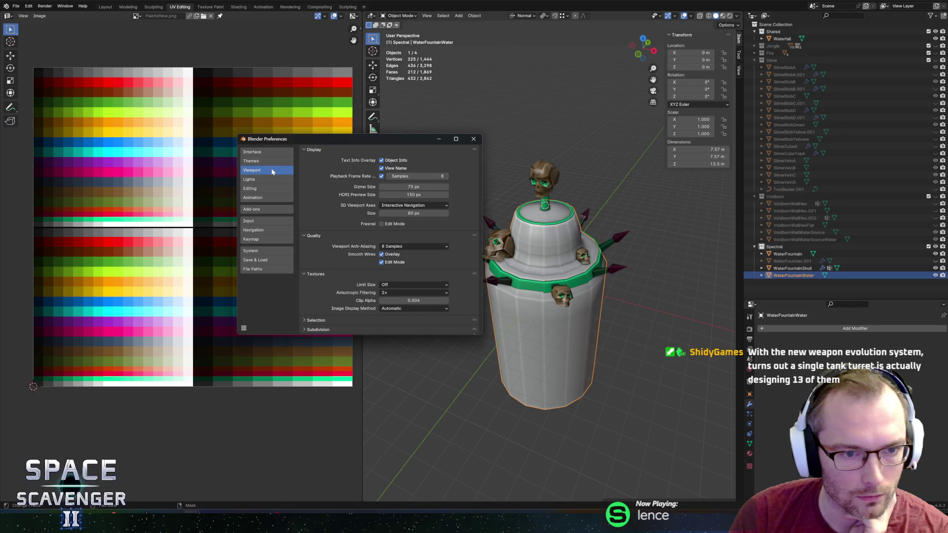
In Add-ons, search 'scre', clear the search, and start installing an add-on from file
click(261, 209)
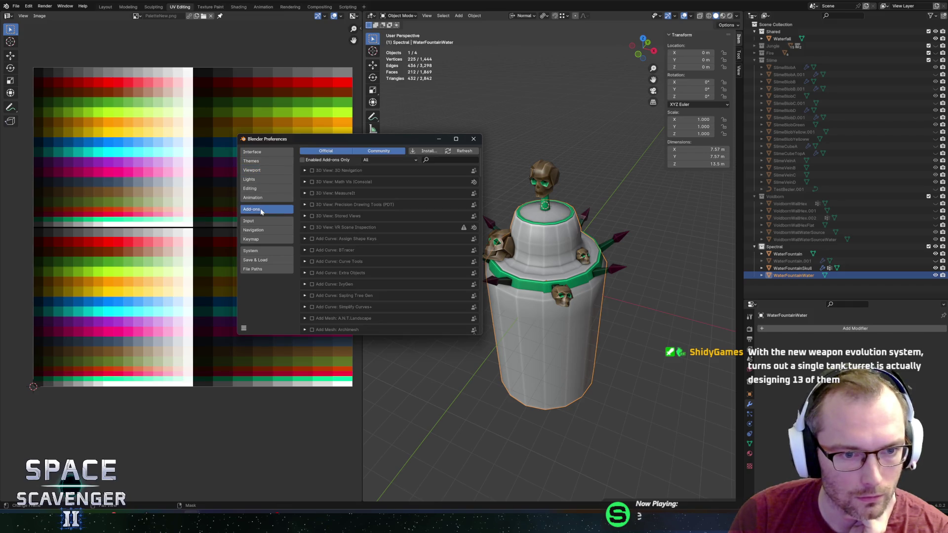
click(427, 160)
text(scre)
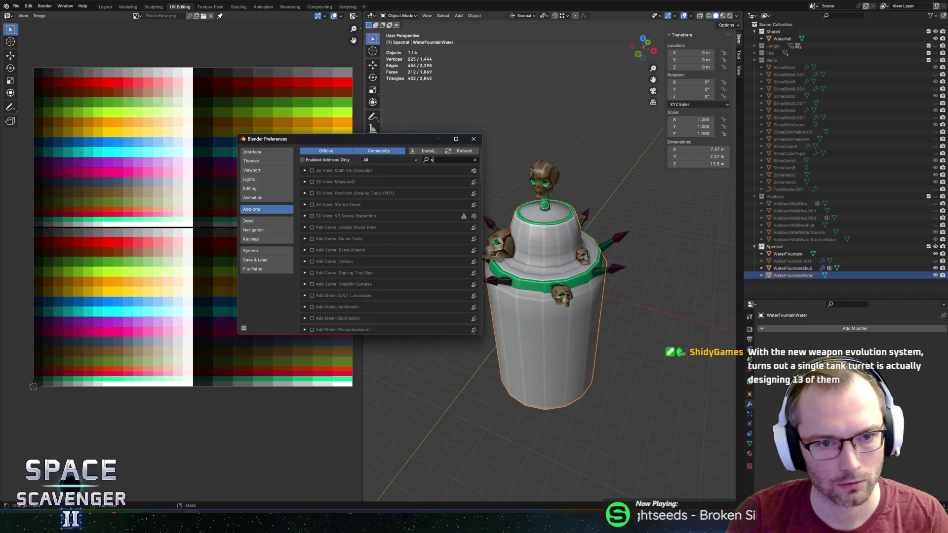
key(Escape)
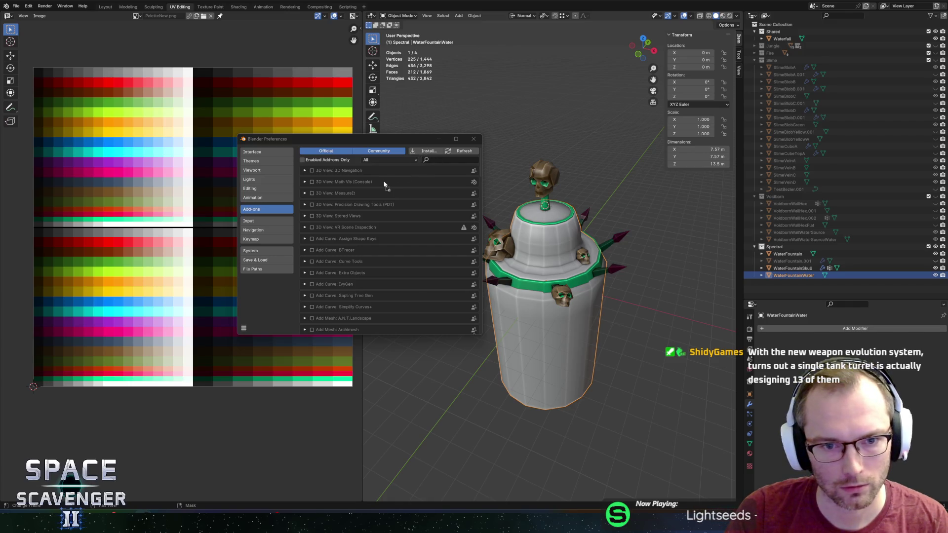
click(413, 151)
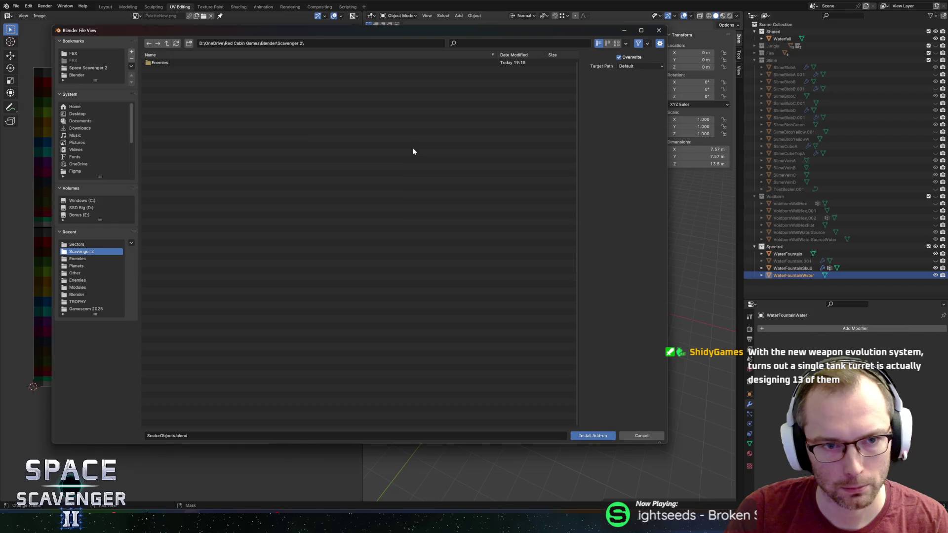
Install Screencast Keys from Downloads > add-on-screencast-keys-v4.2.1 > screencast_keys
click(659, 30)
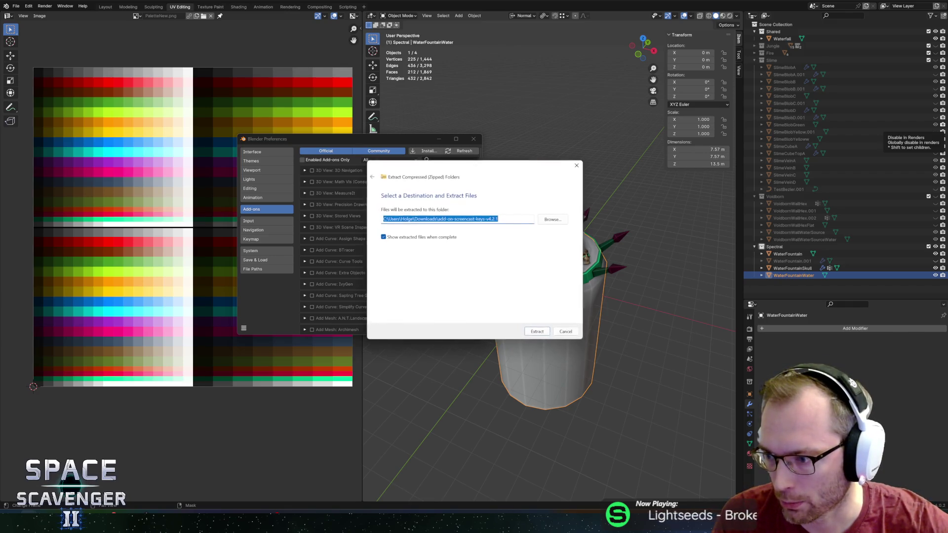
click(538, 332)
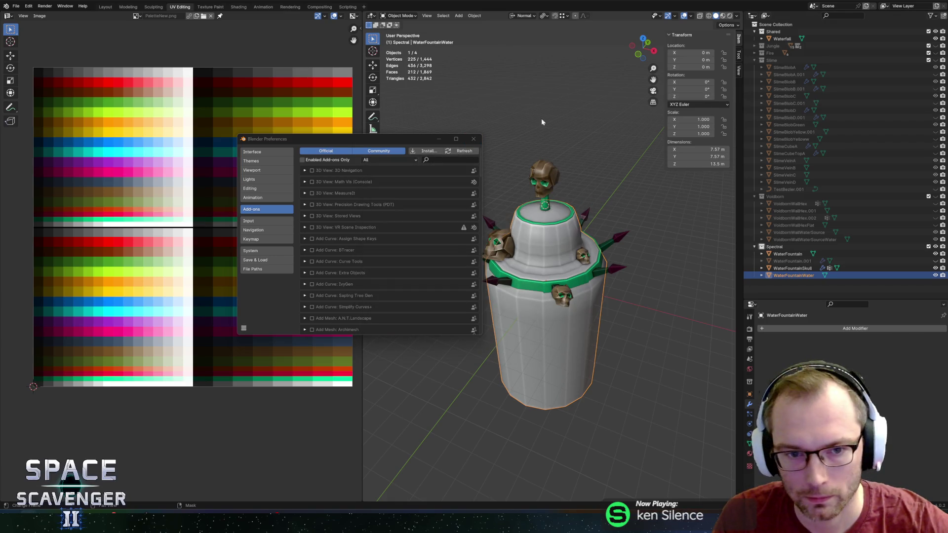
click(427, 156)
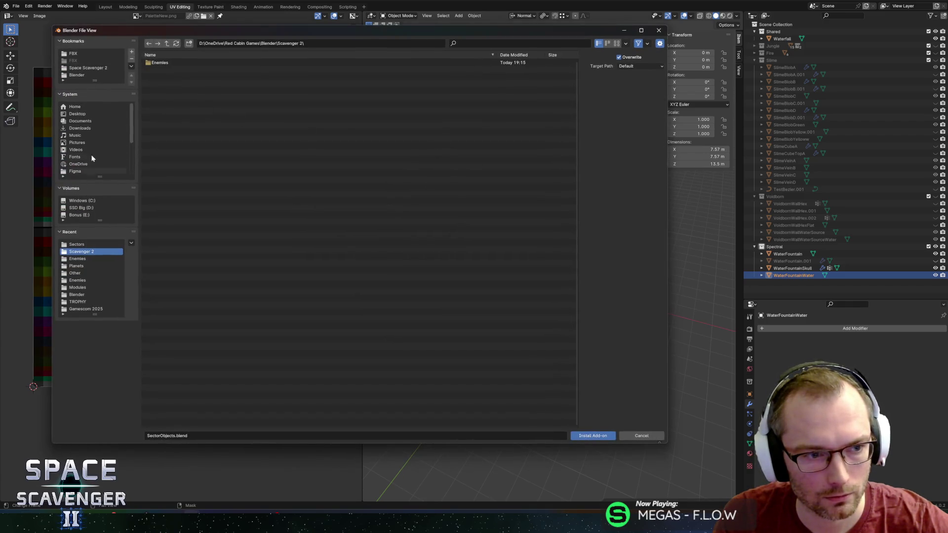
click(79, 127)
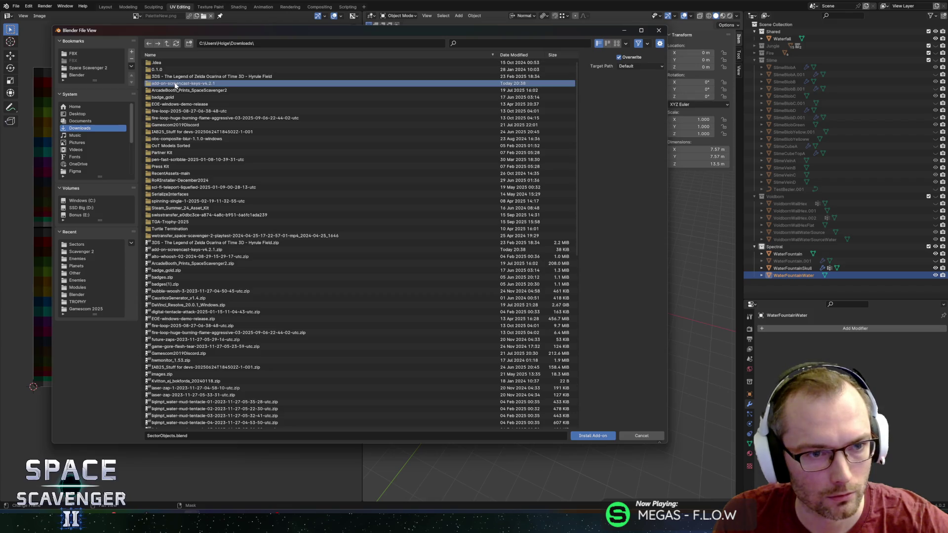
double_click(178, 83)
click(176, 64)
double_click(176, 63)
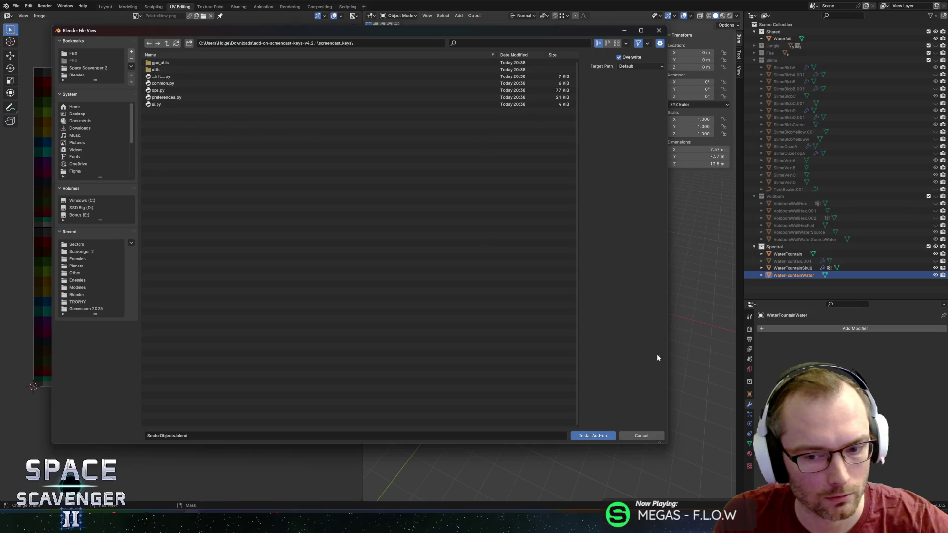
click(602, 436)
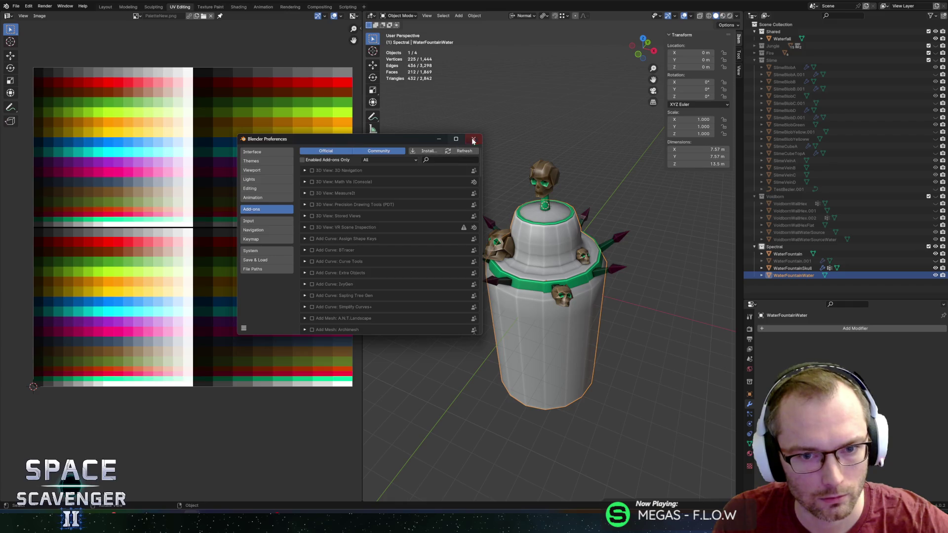
click(432, 160)
Search add-ons for 'scre', shift the window right, and toggle Enabled Add-ons Only on and off
text(scre)
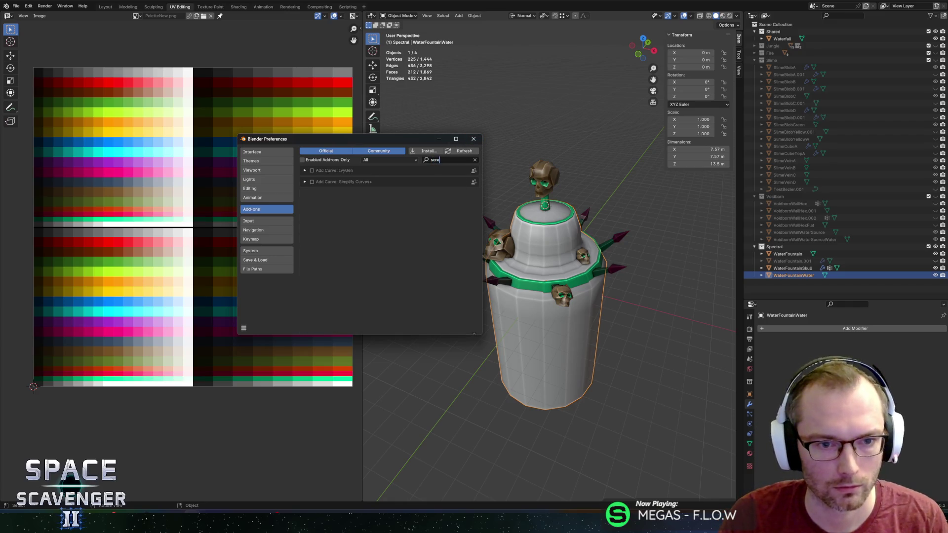
key(Escape)
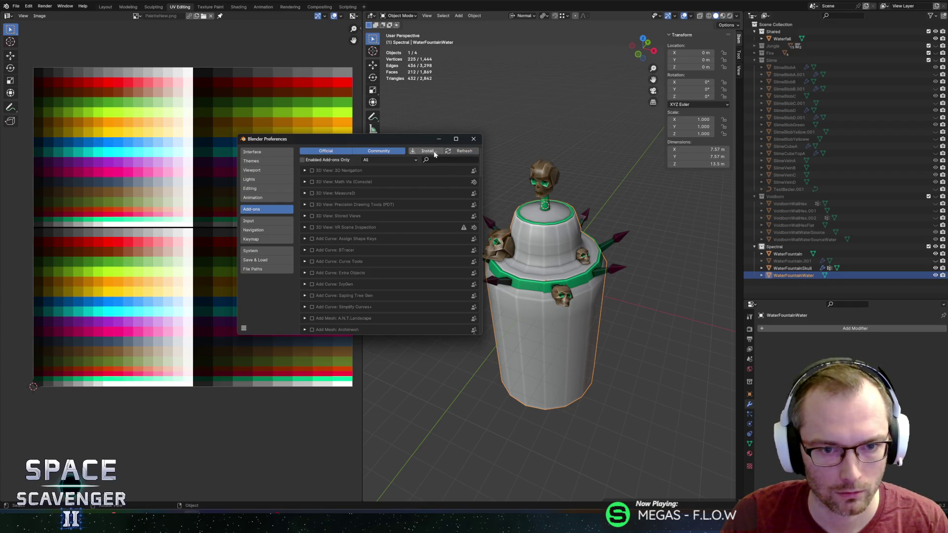
drag(412, 142, 516, 147)
click(411, 166)
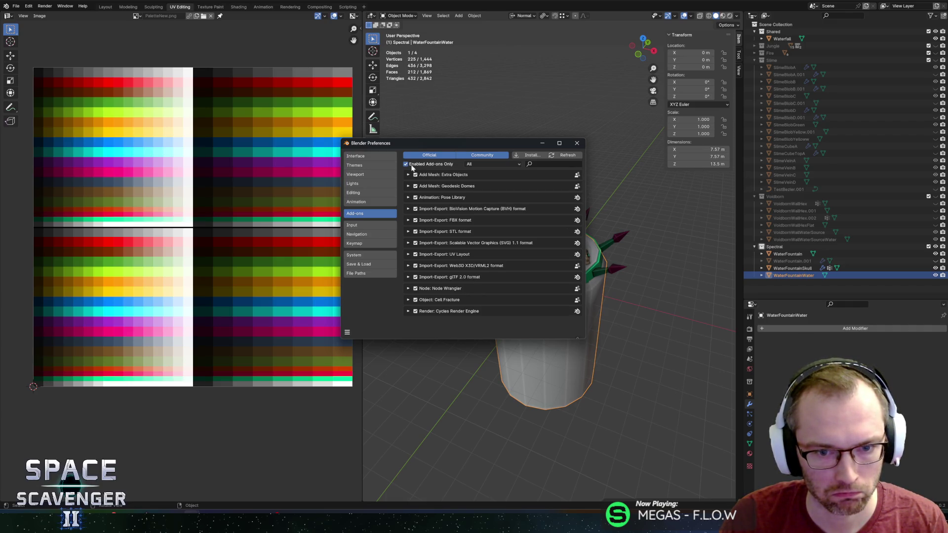
click(412, 166)
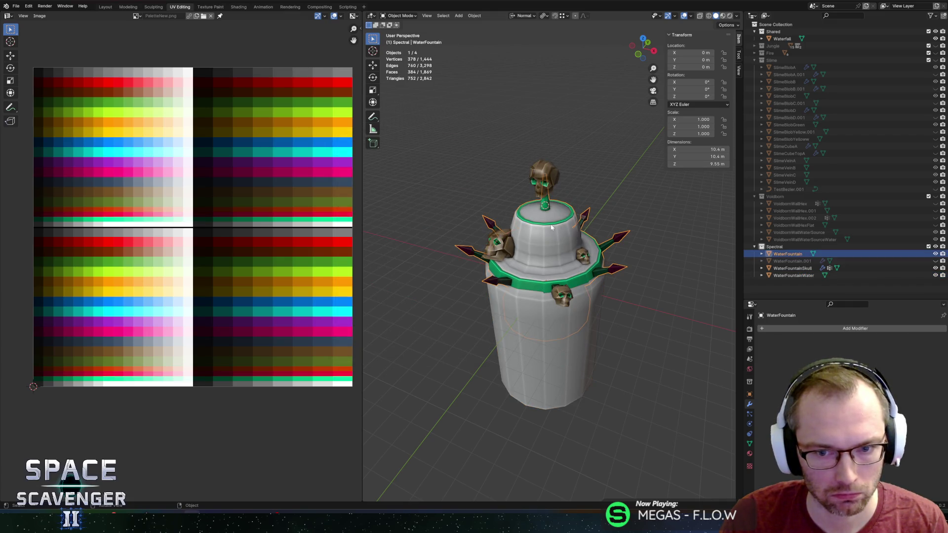
Toggle the fountain into Edit Mode, deselect the water, orbit the view, and quit with Ctrl+Q
key(Tab)
key(Tab)
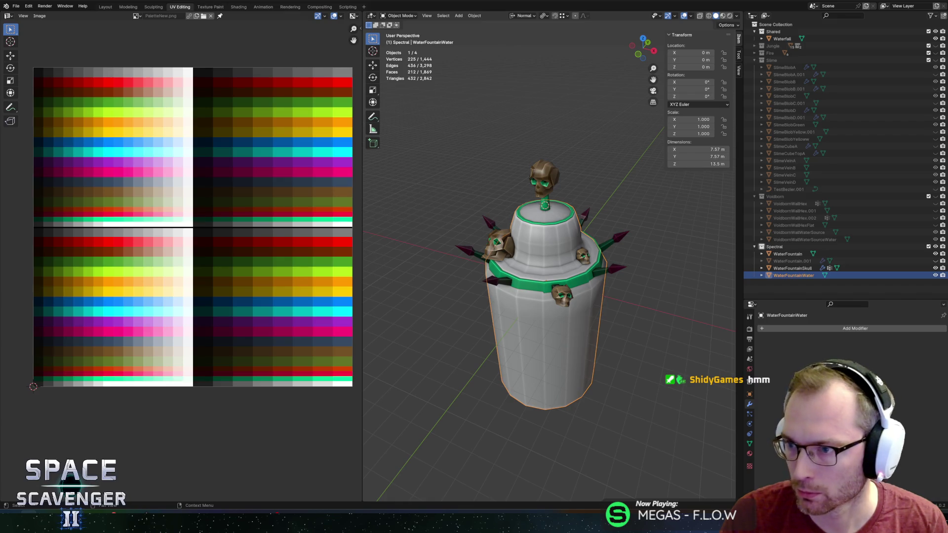
click(473, 190)
scroll(466, 148, down, 5)
scroll(538, 165, up, 5)
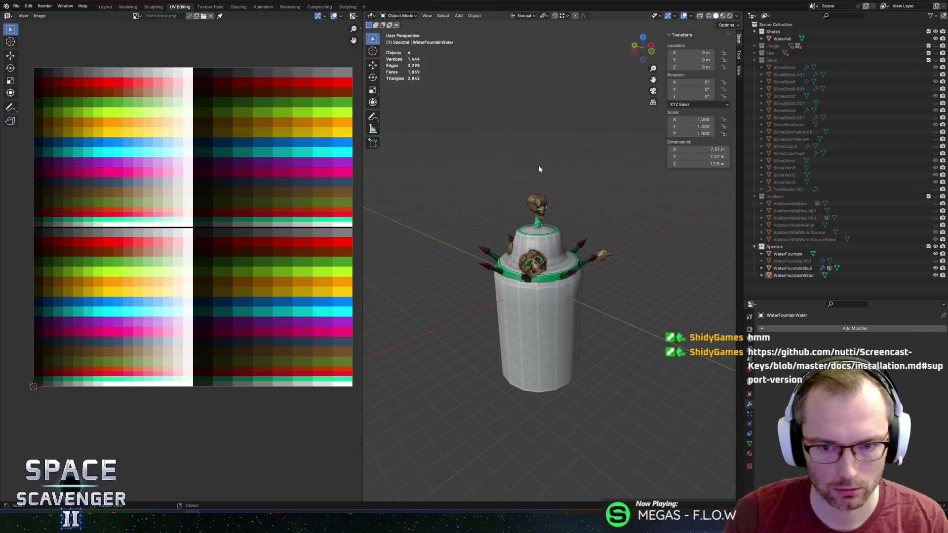
mouse_move(539, 169)
mouse_down()
mouse_move(499, 164)
mouse_move(525, 160)
mouse_move(523, 123)
mouse_up()
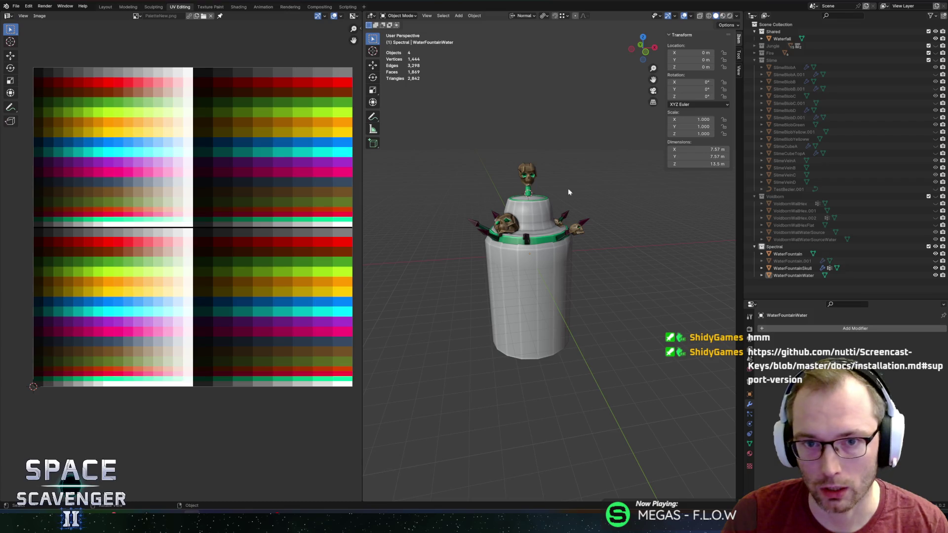
drag(568, 188, 721, 106)
key(ctrl+q)
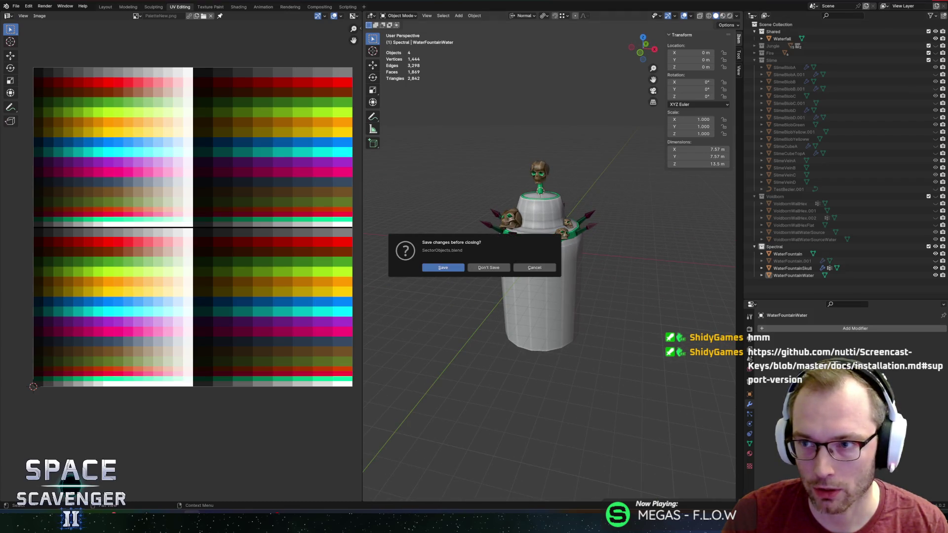
Choose Save in the 'Save changes before closing?' prompt so Blender saves SectorObjects.blend and exits
click(444, 270)
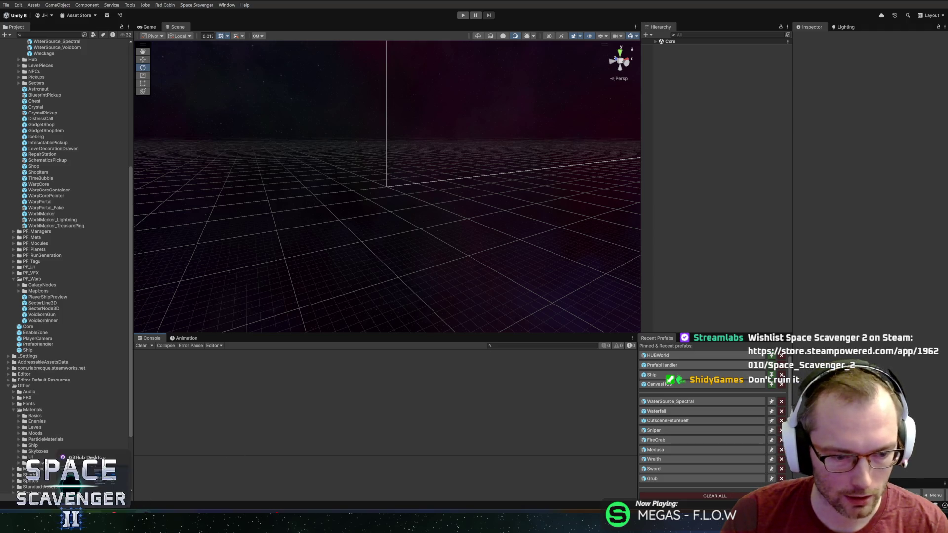
Switch from Unity to the Rider window showing DamageTargetingCollision.cs
mouse_move(160, 518)
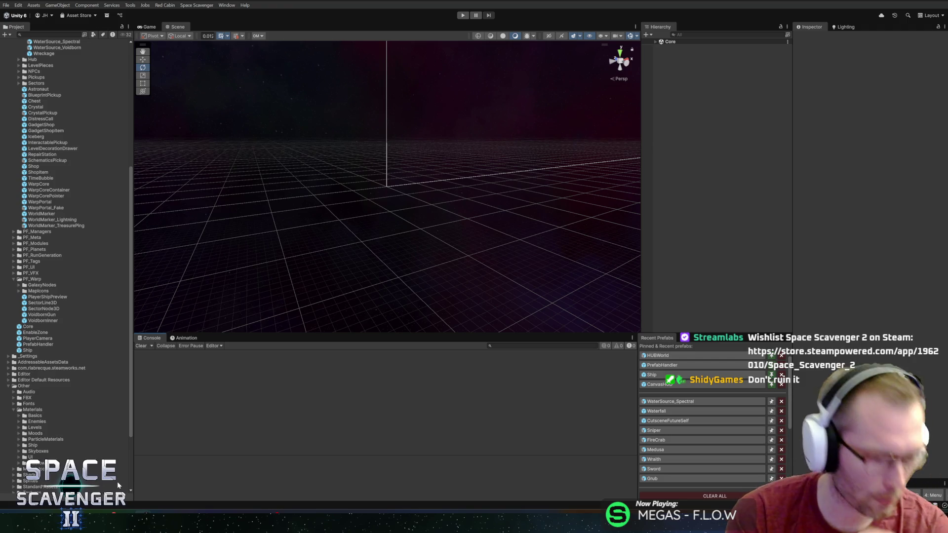
mouse_move(62, 523)
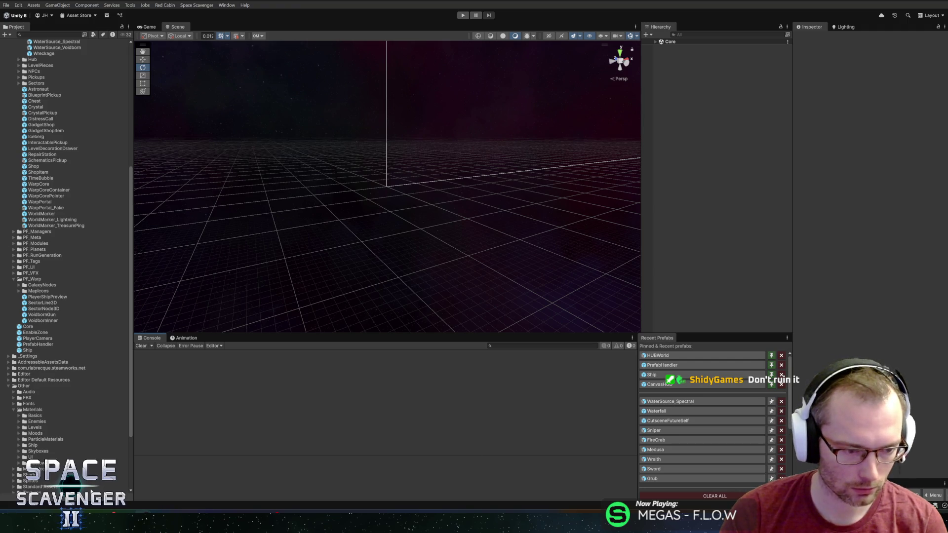
key(alt+Tab)
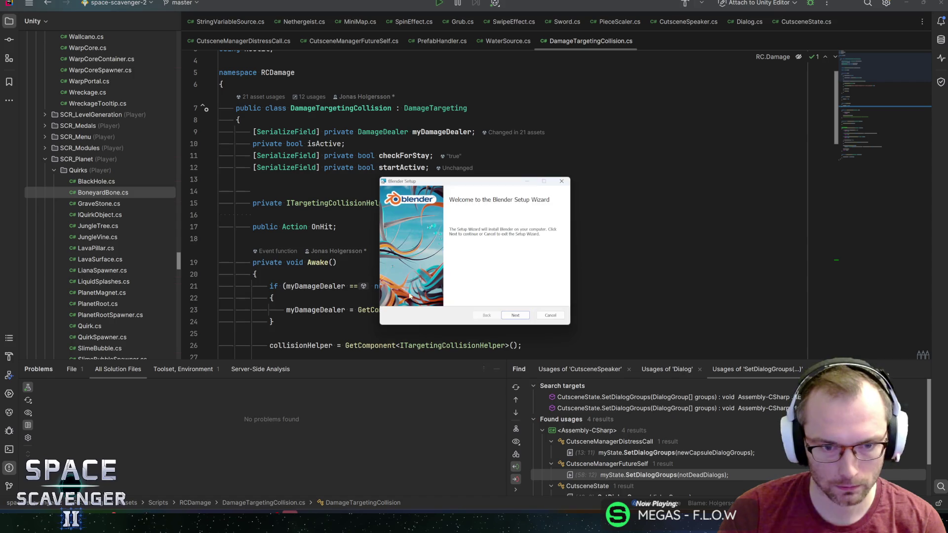
Advance through the Blender 4.2 Setup wizard, then search 'blender' and launch Blender 4.2
click(514, 315)
drag(465, 184, 947, 184)
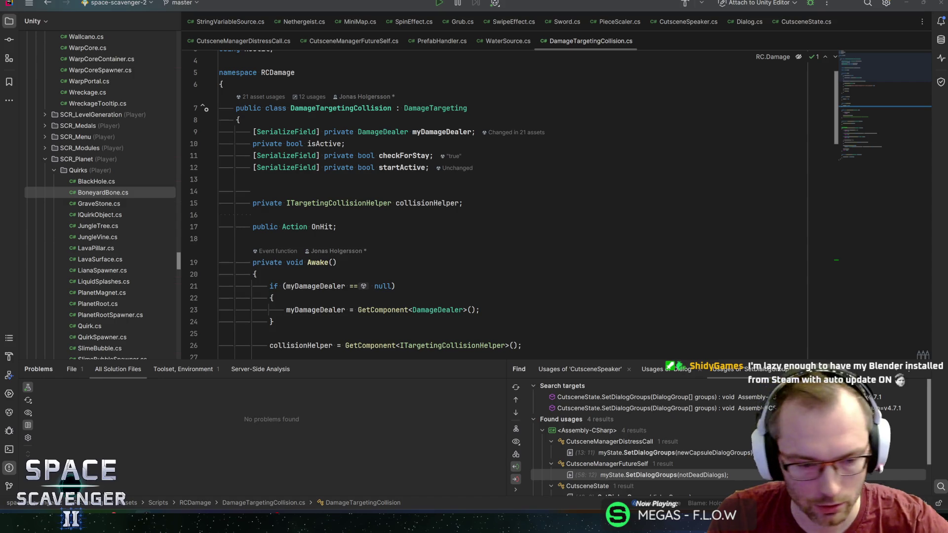
key(super)
text(bl)
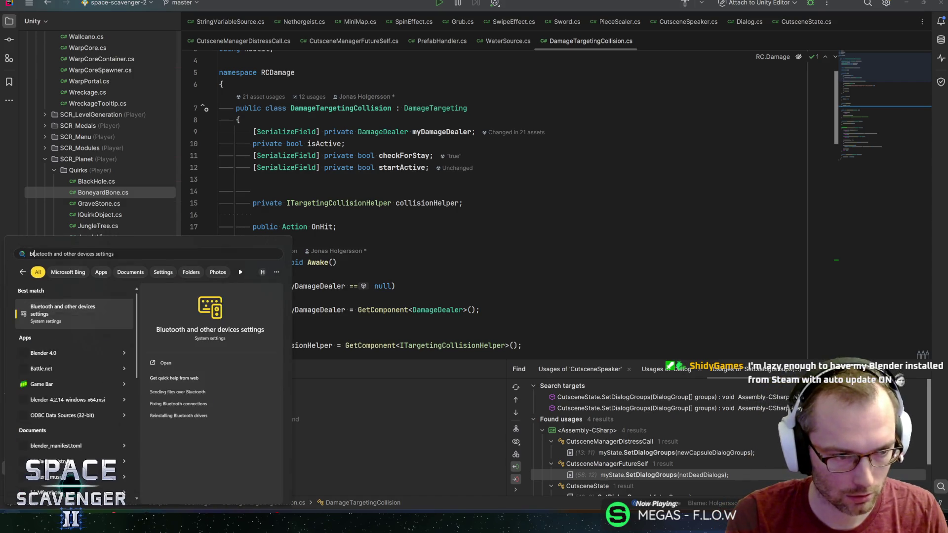
text(ender)
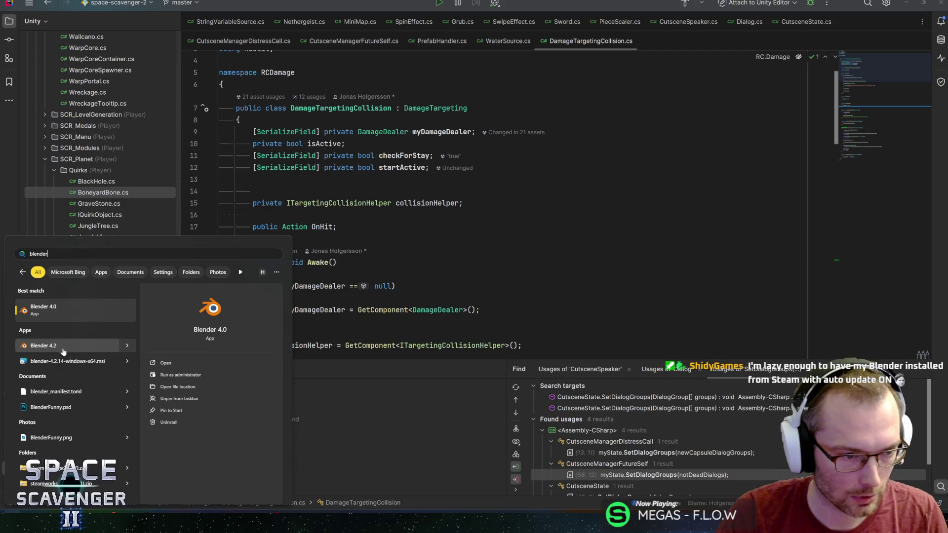
click(63, 348)
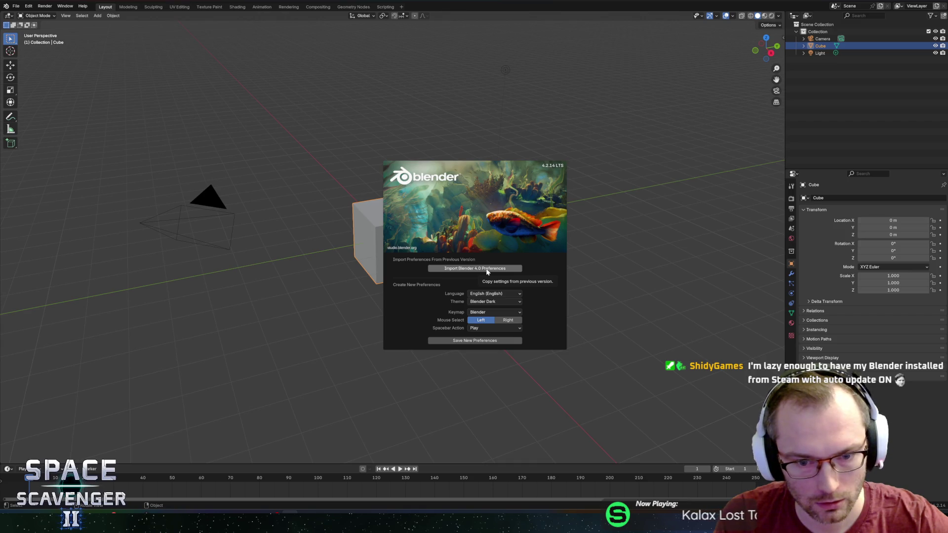
Keep Play as the spacebar action and import the Blender 4.0 preferences
click(505, 328)
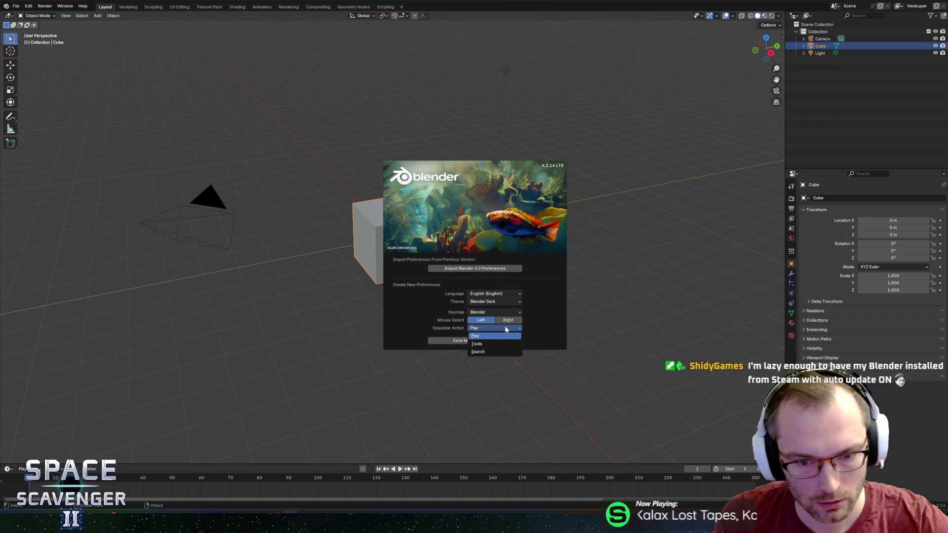
click(505, 328)
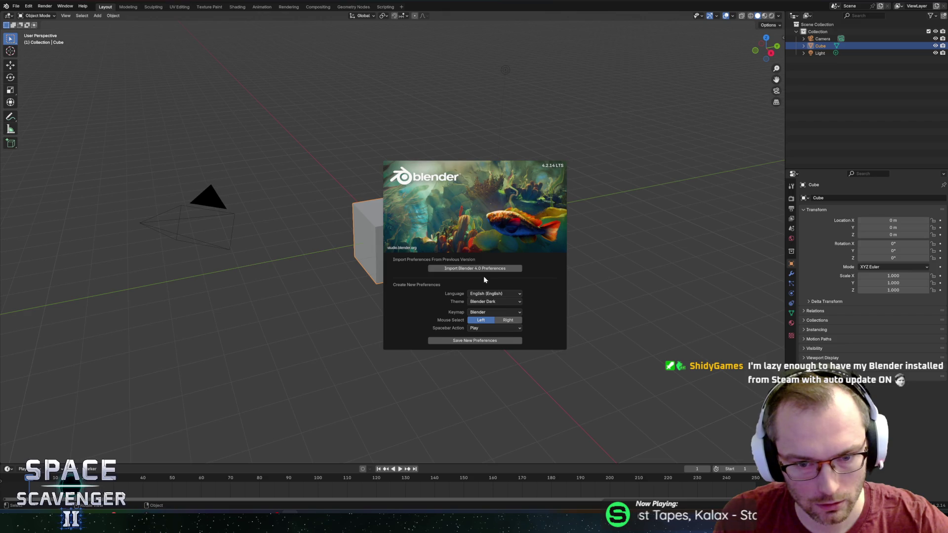
click(469, 269)
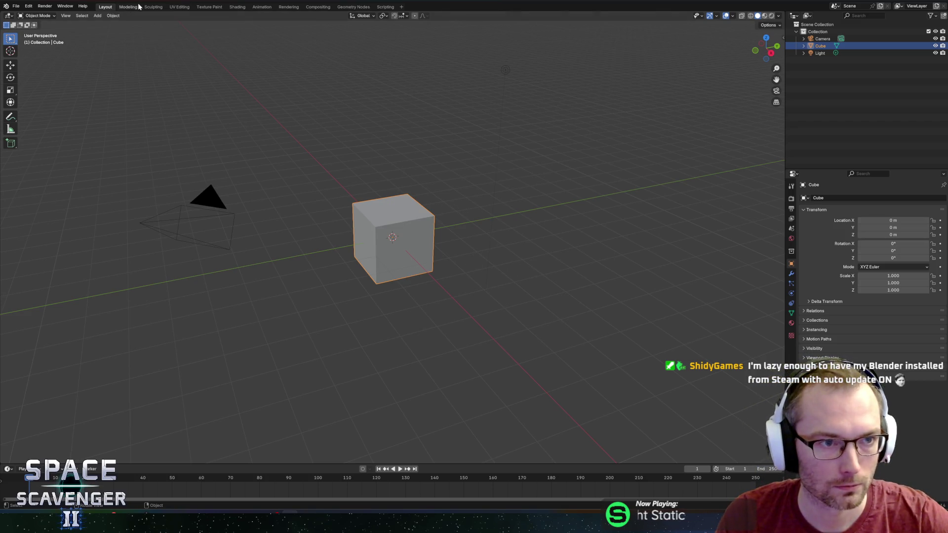
Switch to the UV Editing workspace, return the cube to Object Mode, and show recent files
click(178, 7)
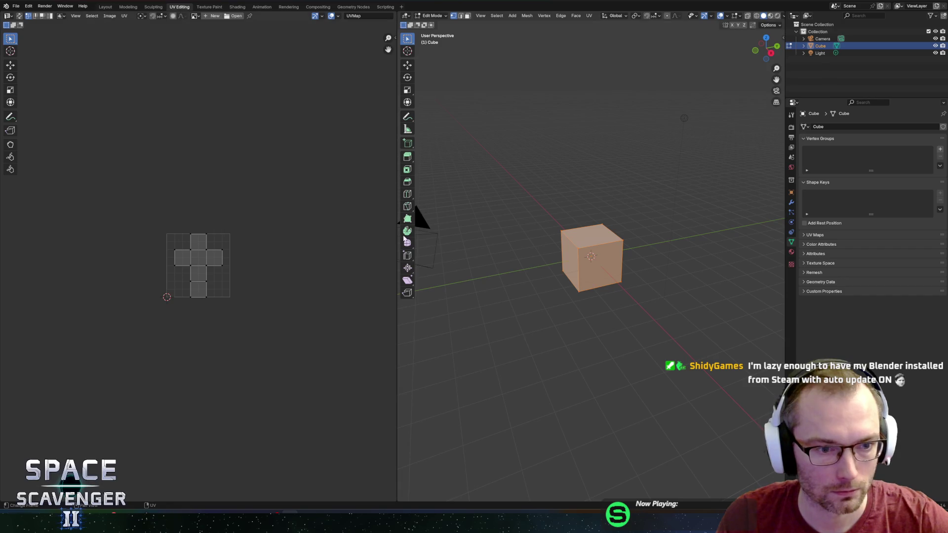
mouse_move(508, 218)
mouse_down()
mouse_move(527, 222)
mouse_move(395, 285)
mouse_move(290, 286)
mouse_move(299, 286)
mouse_up()
mouse_move(486, 183)
mouse_down()
mouse_move(469, 195)
mouse_move(508, 191)
mouse_move(501, 214)
mouse_move(553, 237)
mouse_up()
key(Tab)
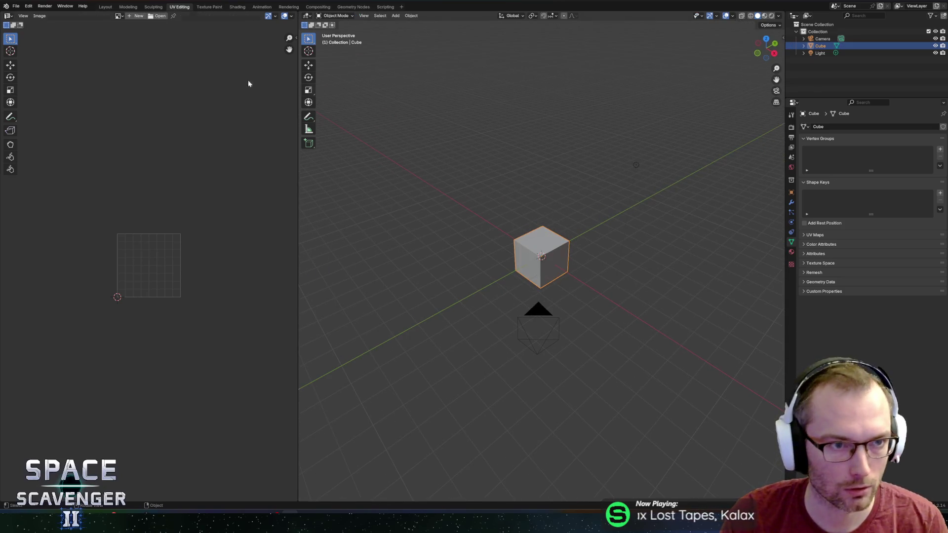
click(15, 6)
mouse_move(27, 31)
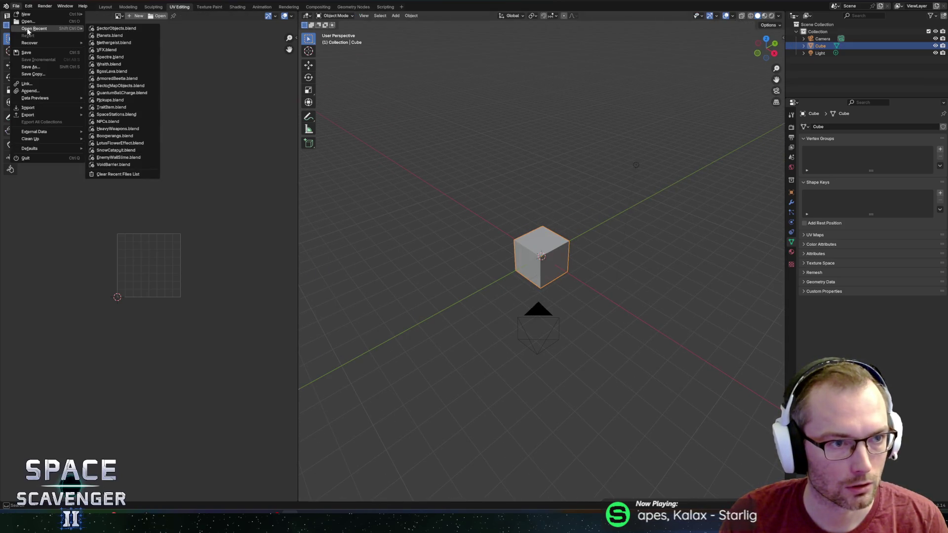
Load recent SectorObjects.blend without saving, and widen the 3D view over the UV editor
click(119, 29)
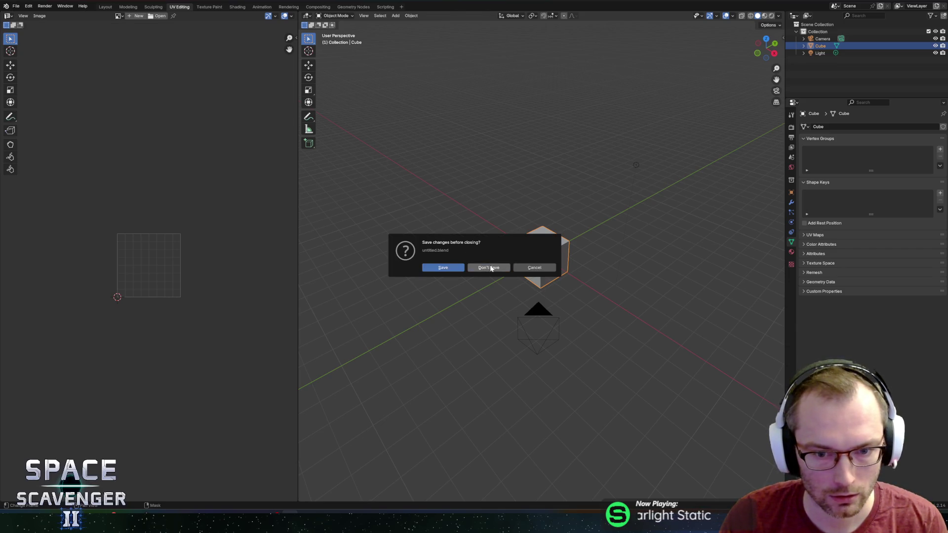
click(490, 267)
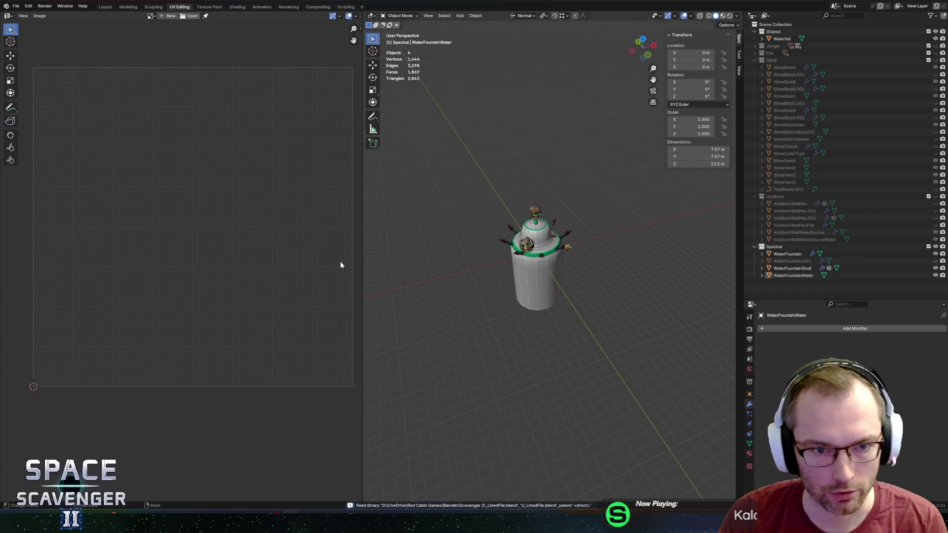
drag(362, 263, 286, 262)
Orbit and zoom on the fountain, then bring up the FBX export dialog
mouse_move(436, 280)
mouse_down()
mouse_move(265, 257)
mouse_move(433, 221)
mouse_move(411, 248)
mouse_move(333, 266)
mouse_move(505, 266)
mouse_move(495, 230)
mouse_up()
scroll(191, 241, down, 3)
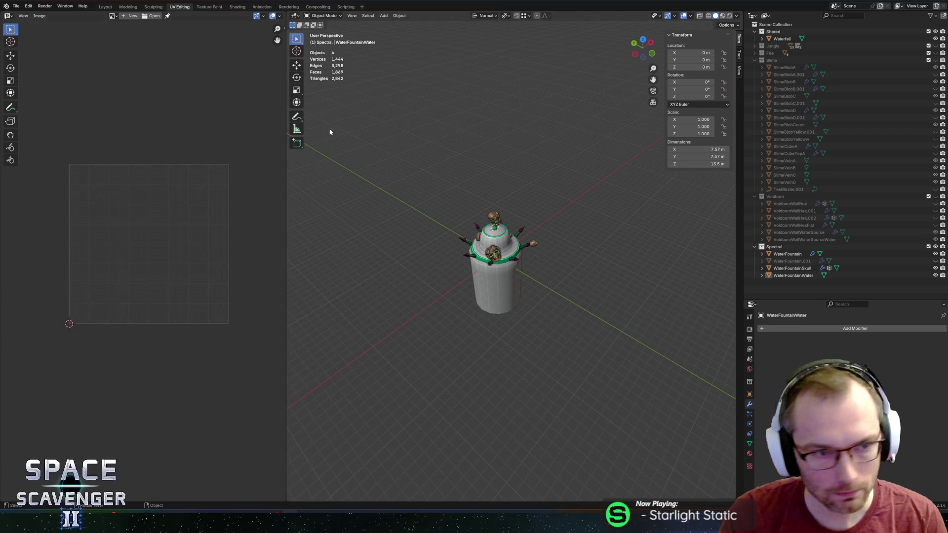
key(ctrl+shift+e)
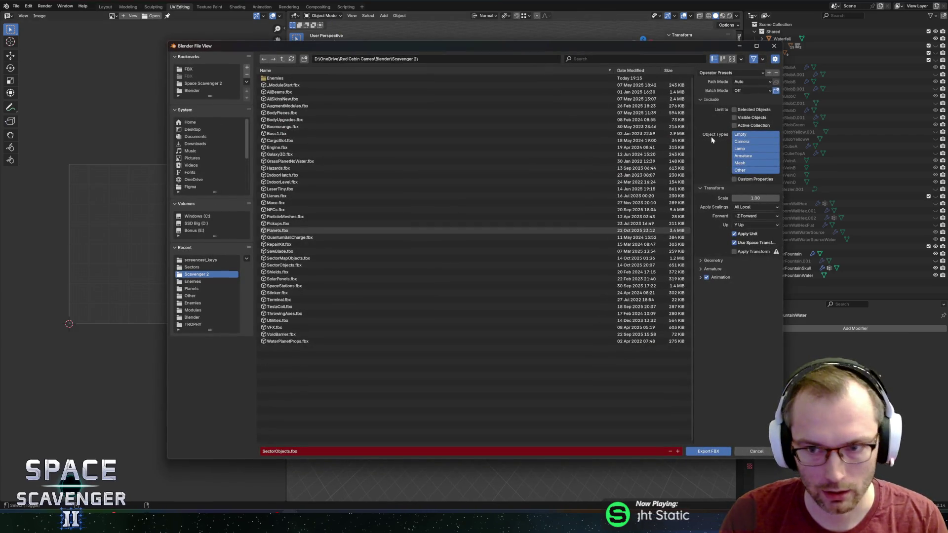
Reopen FBX export, apply the Unity operator preset, and close it without exporting
key(Escape)
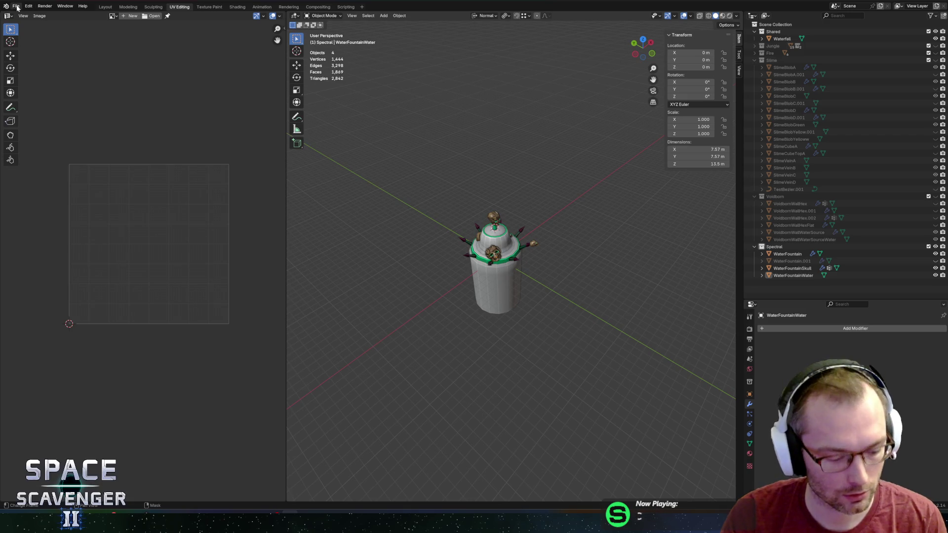
key(ctrl+shift+e)
click(725, 73)
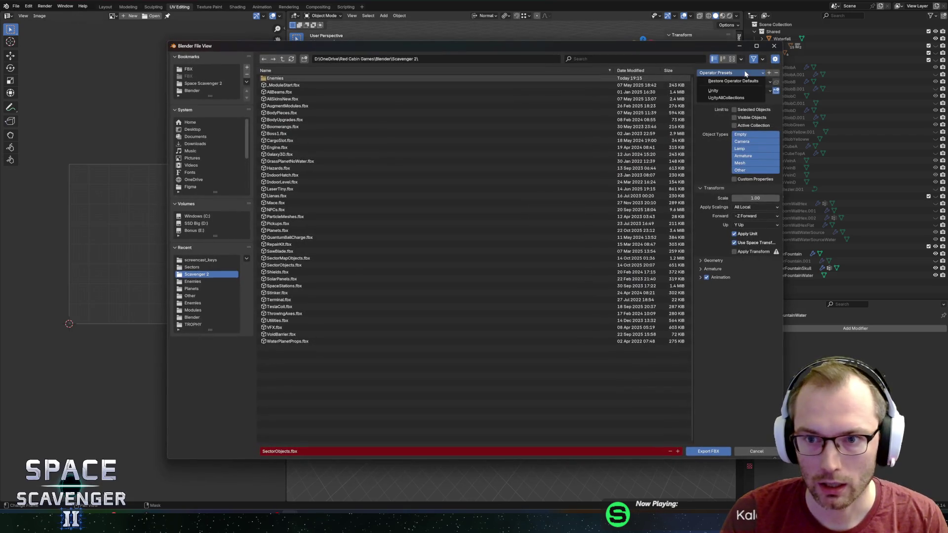
click(719, 92)
click(774, 46)
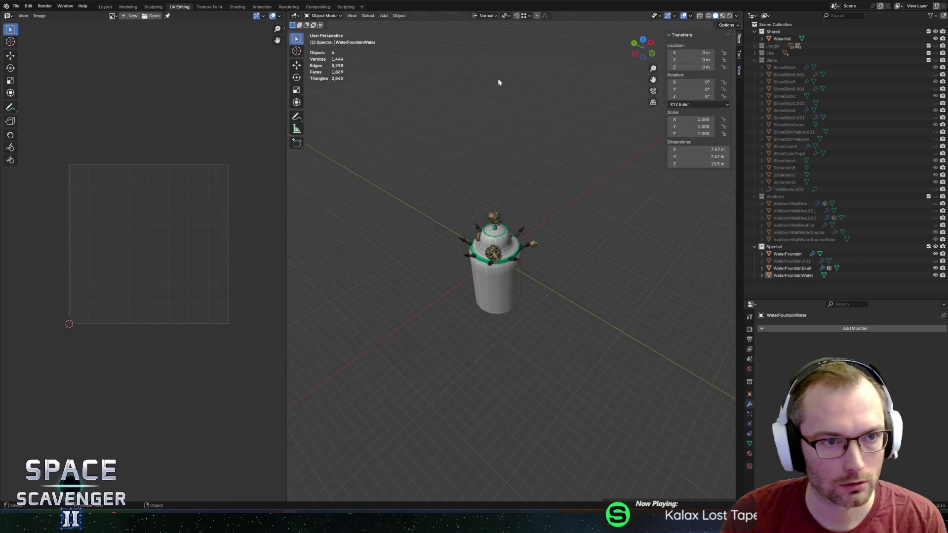
Orbit around the fountain model and bring up the Edit menu
mouse_move(449, 155)
mouse_down()
mouse_move(409, 184)
mouse_move(488, 157)
mouse_move(510, 167)
mouse_move(535, 155)
mouse_move(529, 211)
mouse_up()
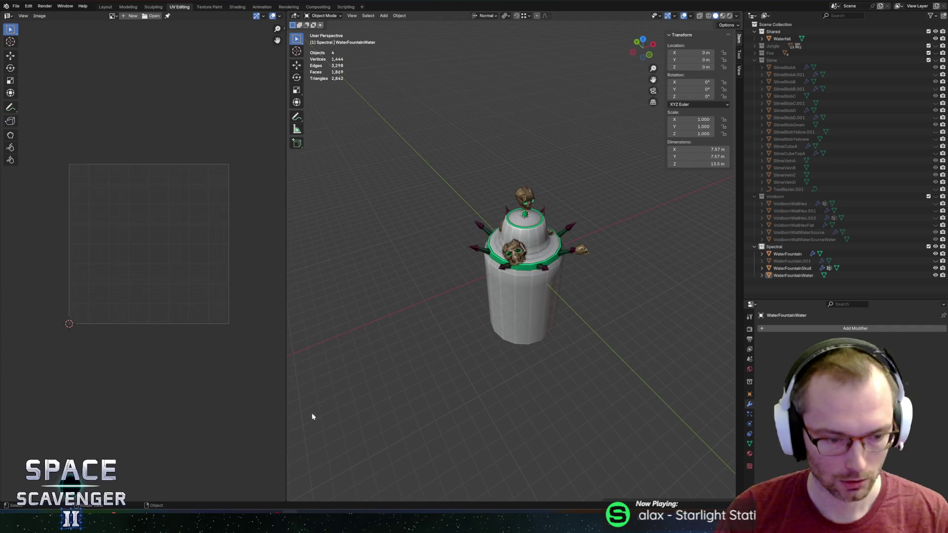
mouse_move(39, 526)
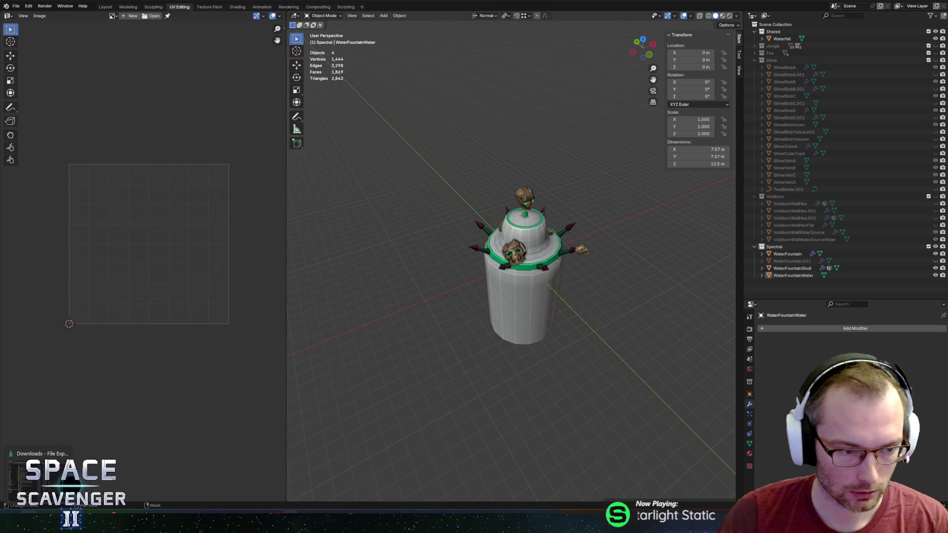
click(28, 6)
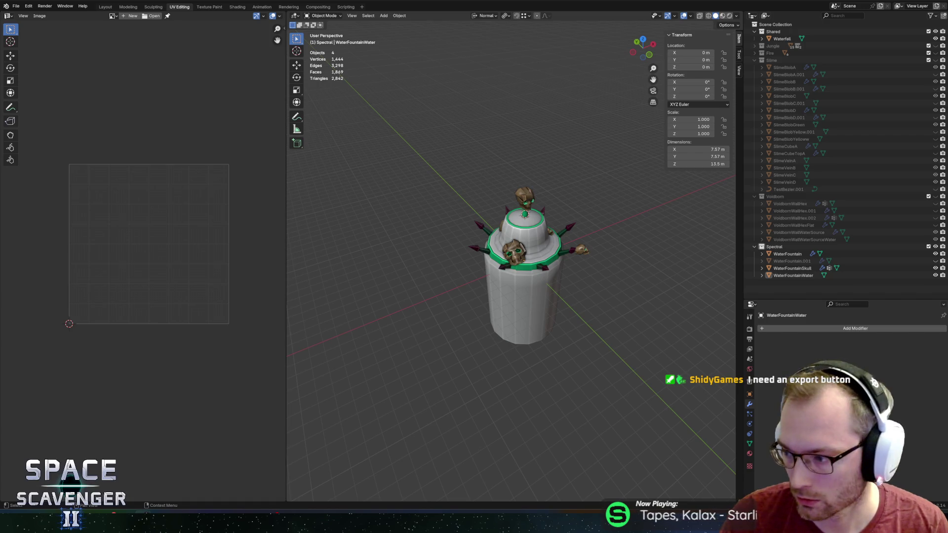
drag(718, 247, 431, 206)
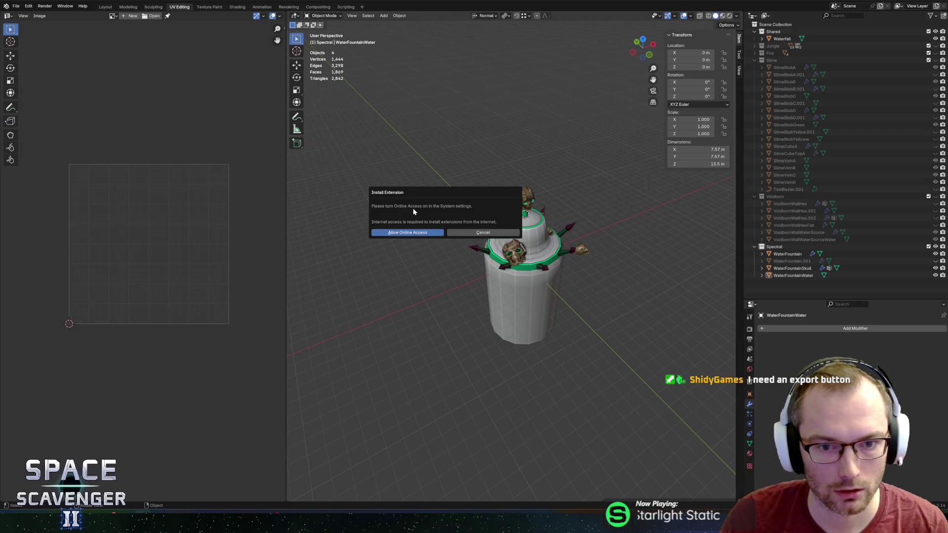
click(407, 233)
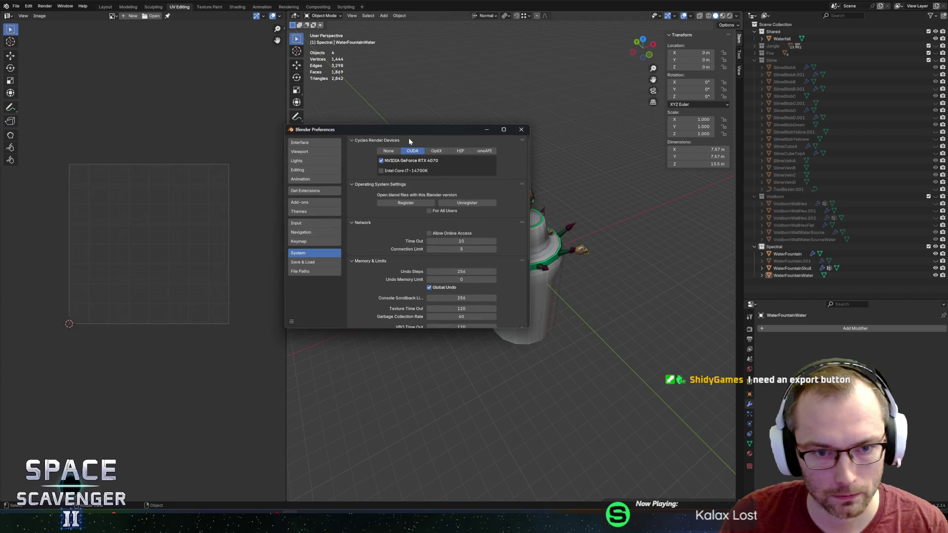
mouse_move(406, 131)
mouse_down()
mouse_move(496, 173)
mouse_move(449, 160)
mouse_up()
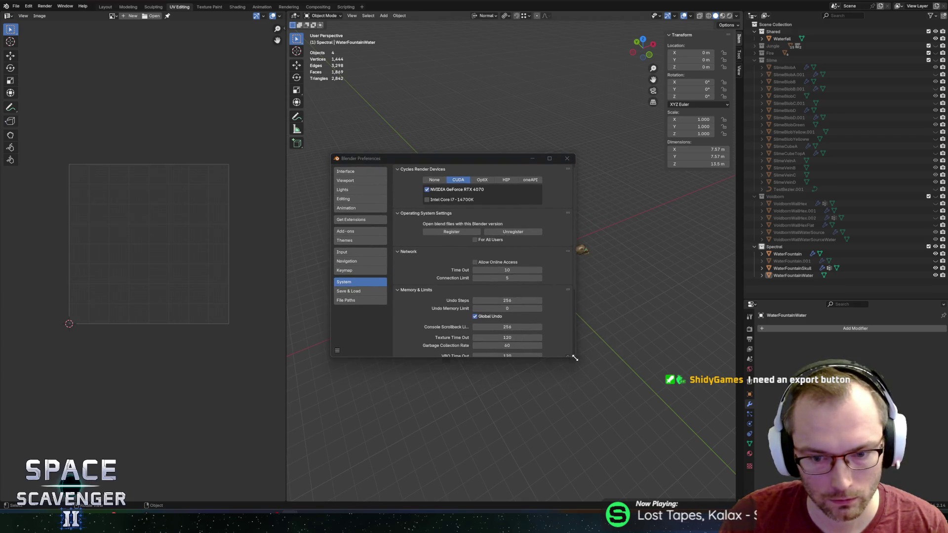
mouse_move(575, 363)
mouse_down()
mouse_move(681, 447)
mouse_move(678, 463)
mouse_move(659, 462)
mouse_up()
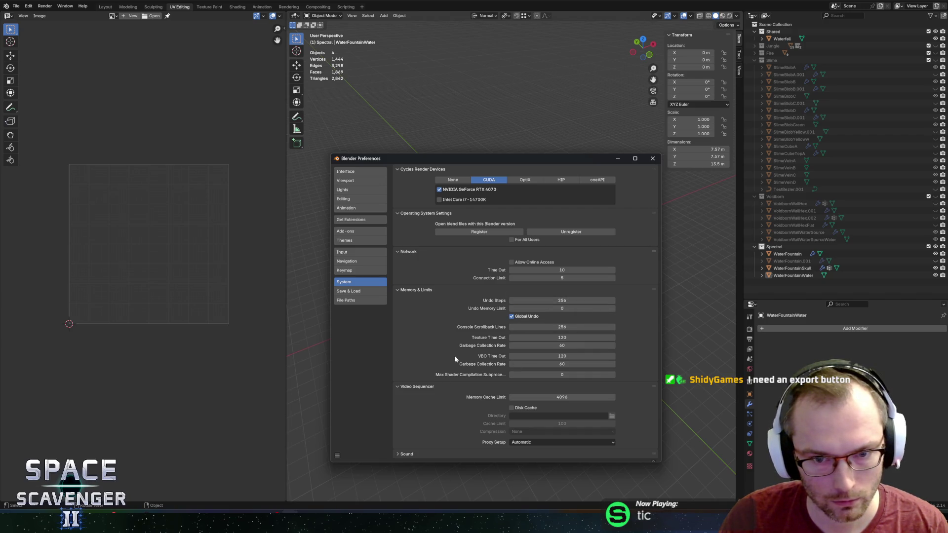
mouse_move(436, 160)
mouse_down()
mouse_move(633, 149)
mouse_move(396, 136)
mouse_up()
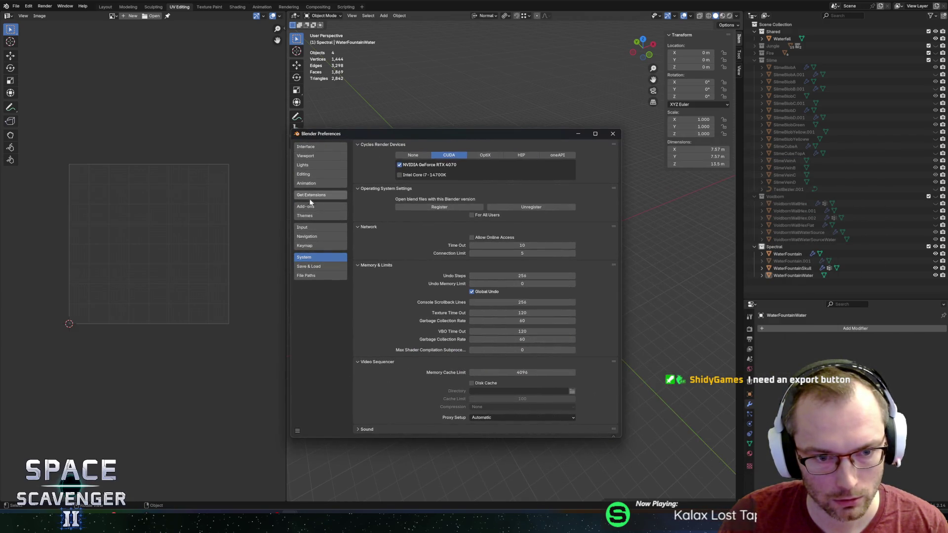
click(305, 206)
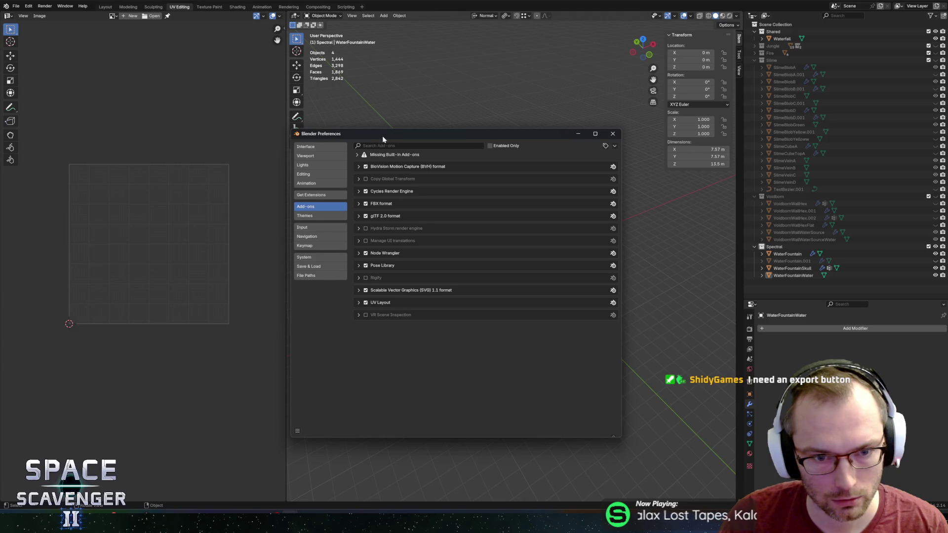
drag(382, 138, 303, 130)
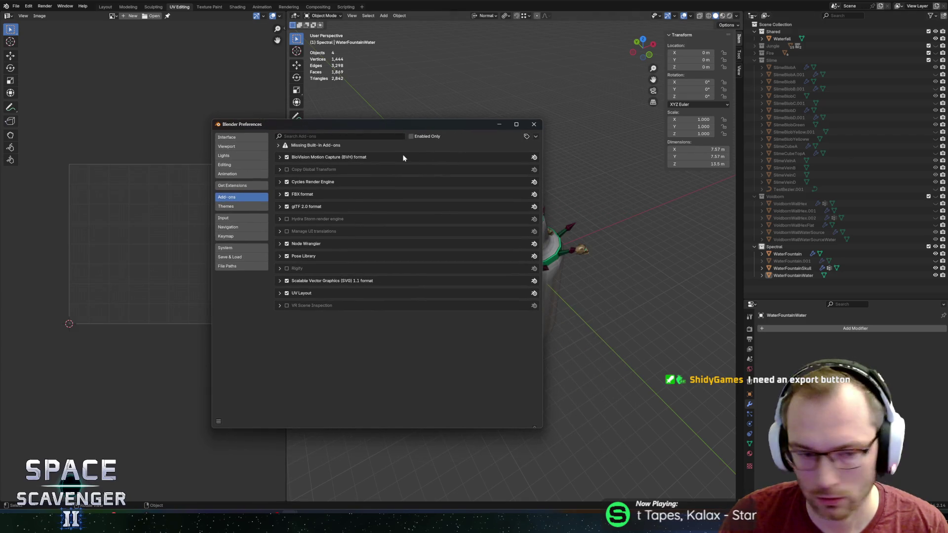
click(319, 136)
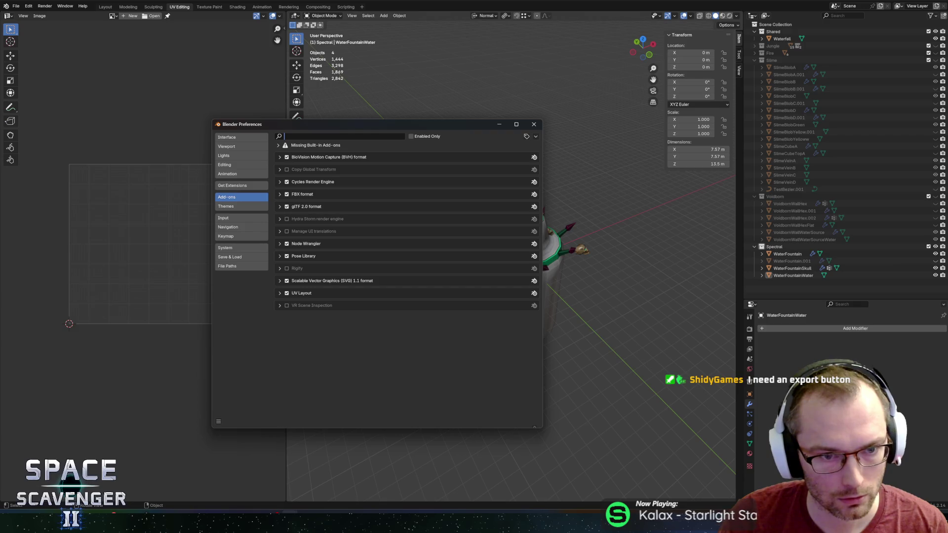
text(scr)
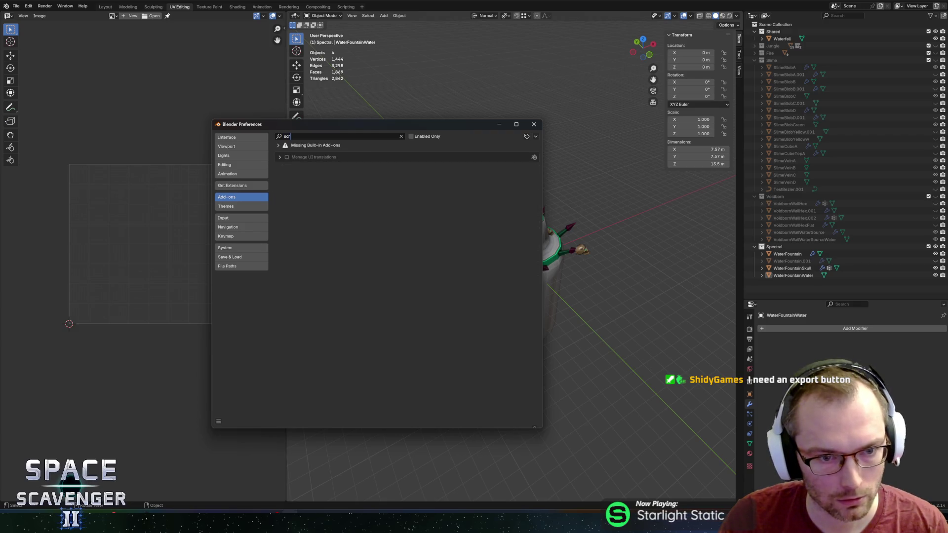
key(BackSpace)
key(BackSpace)
key(BackSpace)
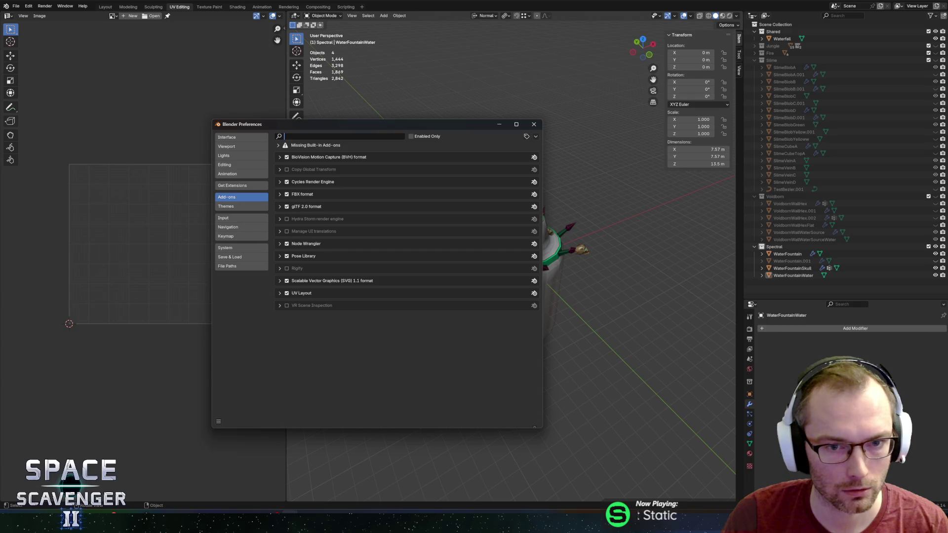
click(534, 124)
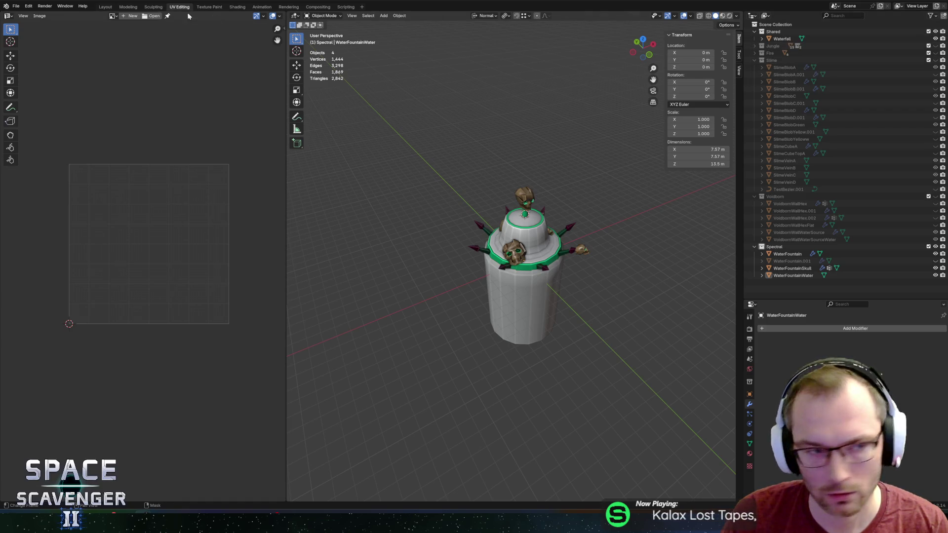
Accept the Allow Online Access prompt to reach the System preferences with network settings
click(16, 6)
click(16, 7)
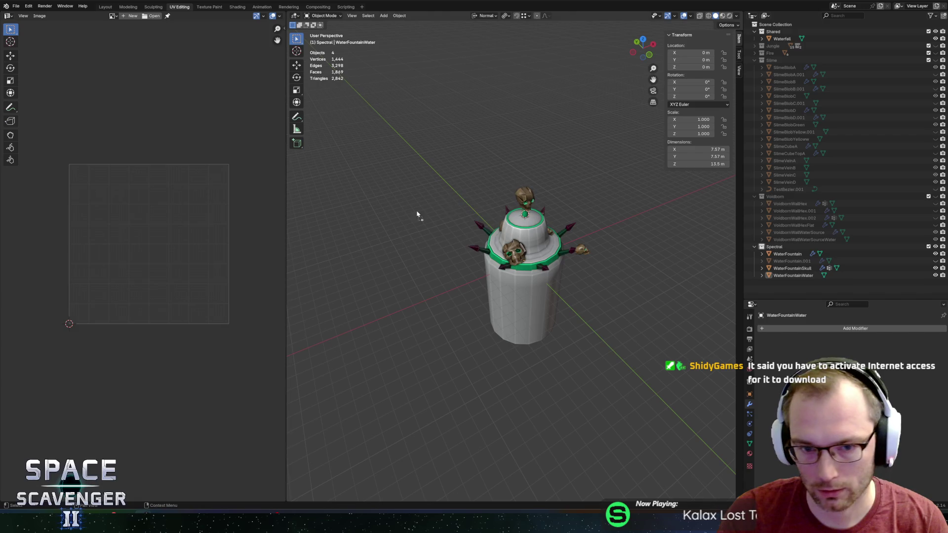
click(393, 242)
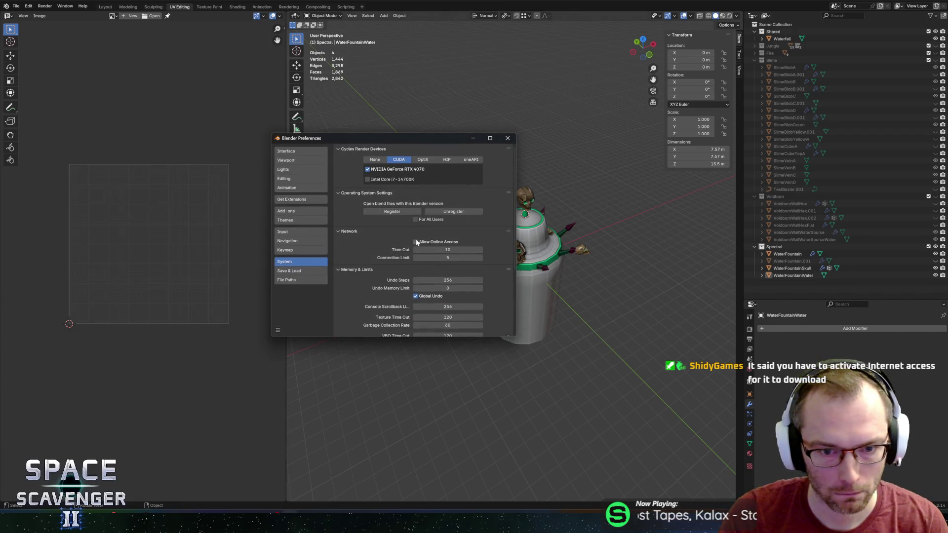
Enable online access and install the dropped Screencast Keys extension with its add-on enabled
click(415, 241)
click(507, 138)
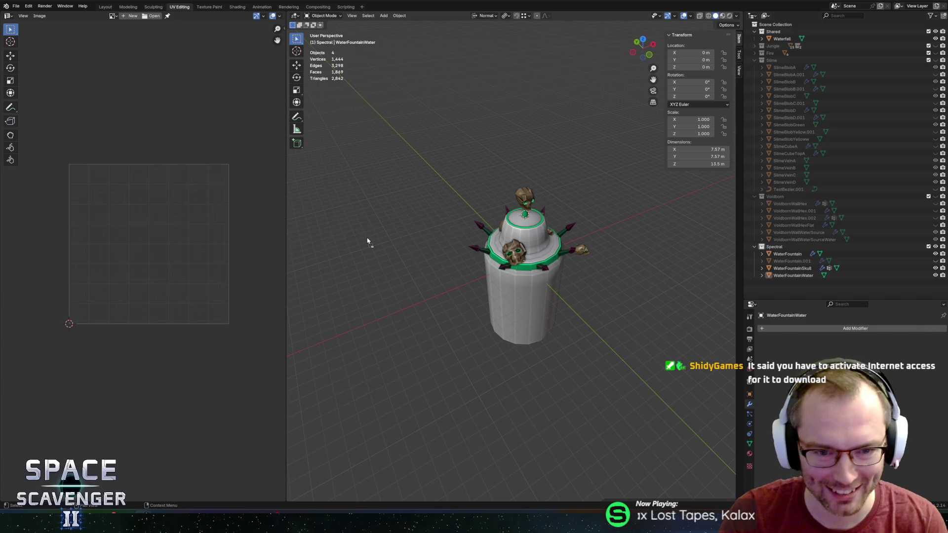
drag(367, 241, 368, 241)
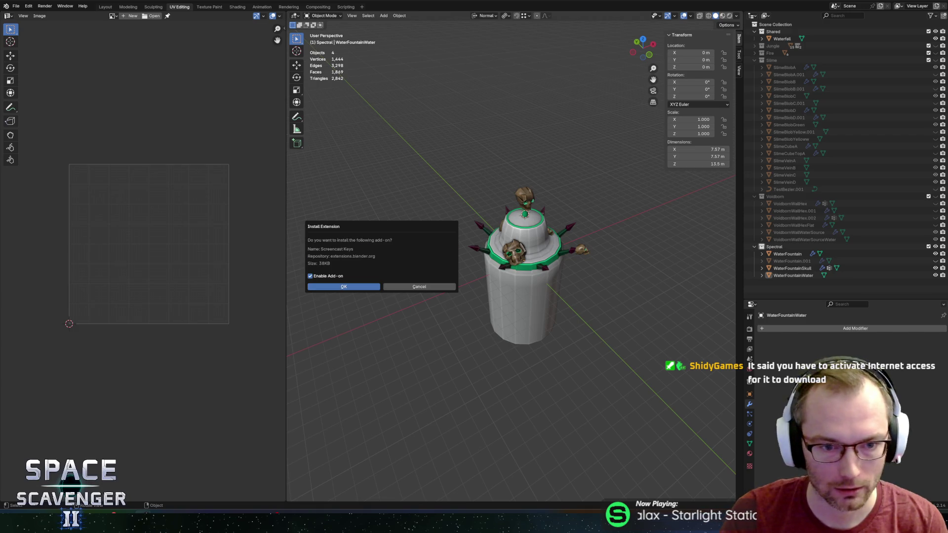
click(346, 286)
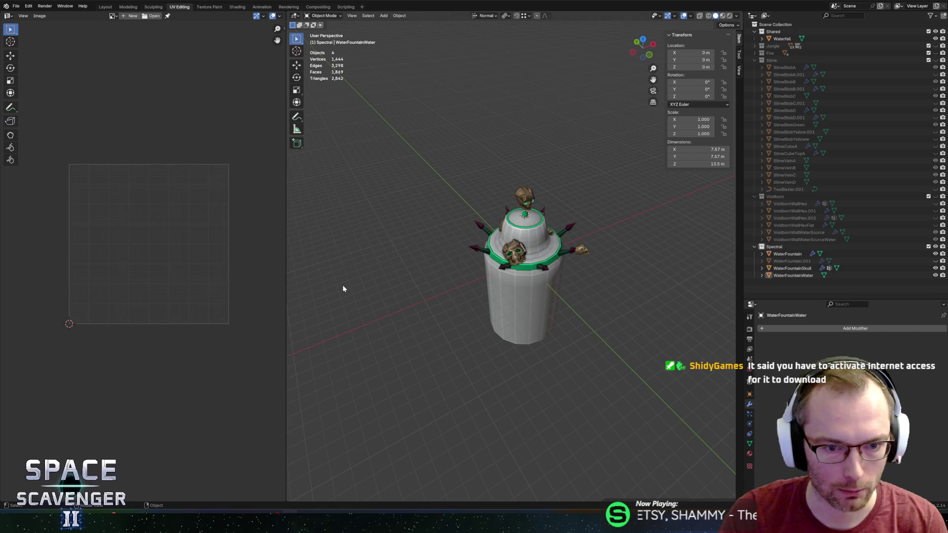
Select WaterFountainWater and toggle Edit Mode and select-all to test the key display
click(532, 291)
key(Tab)
key(alt+a)
key(a)
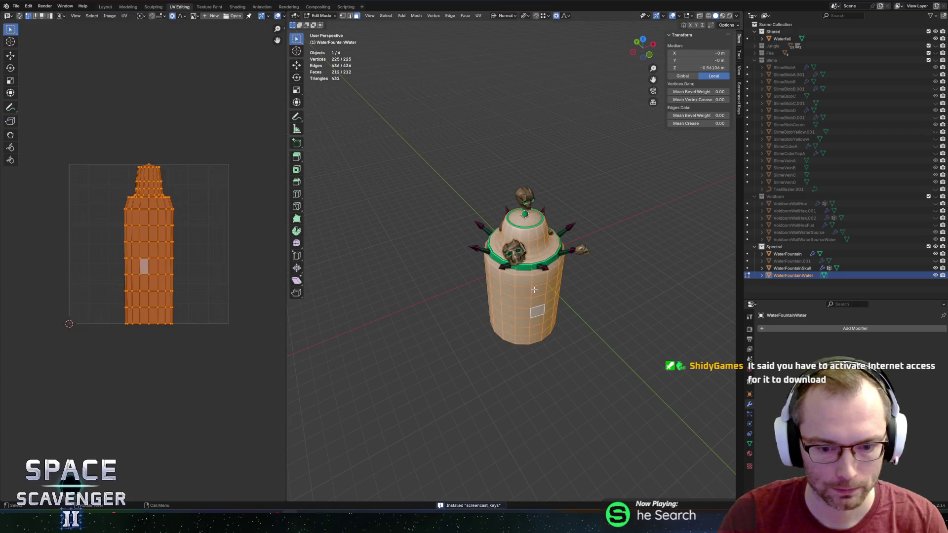
key(alt+a)
key(a)
key(Tab)
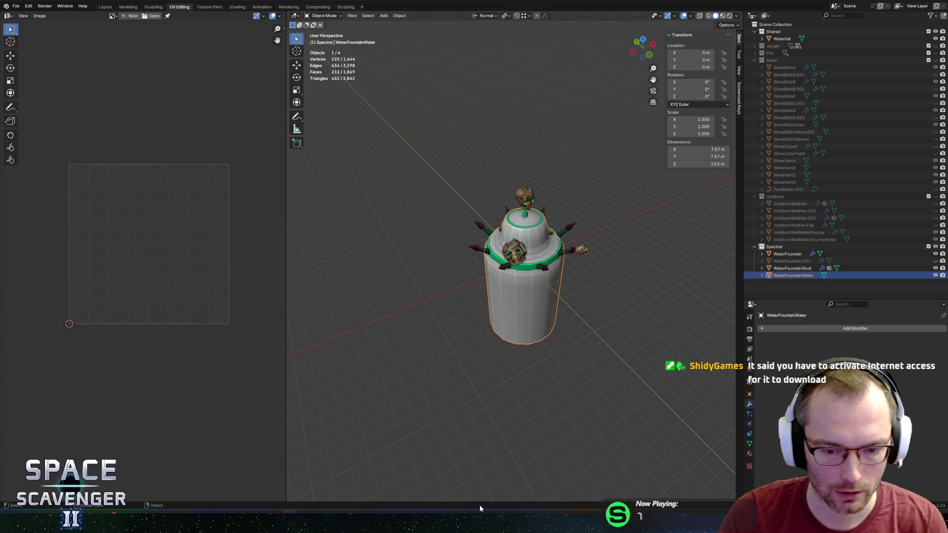
key(Tab)
key(Tab)
key(Tab)
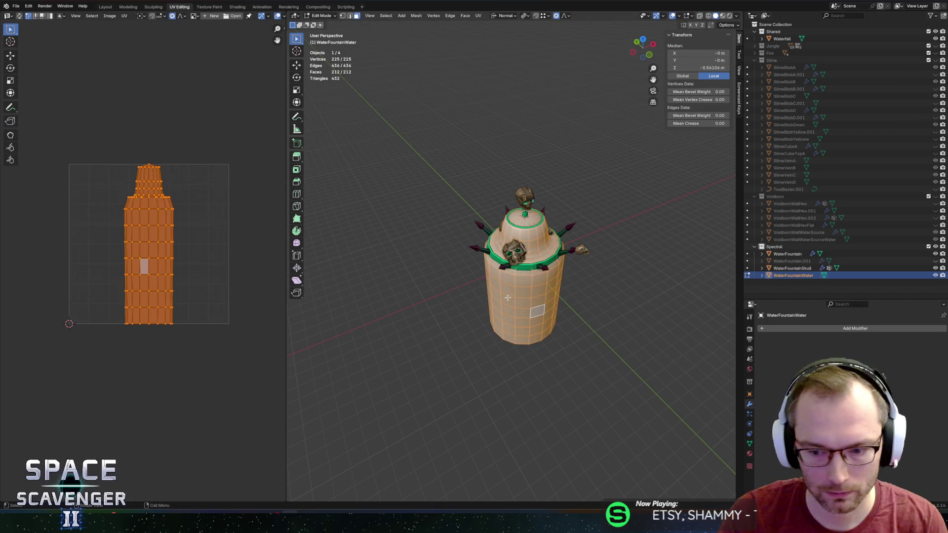
key(Tab)
key(Tab)
key(Tab)
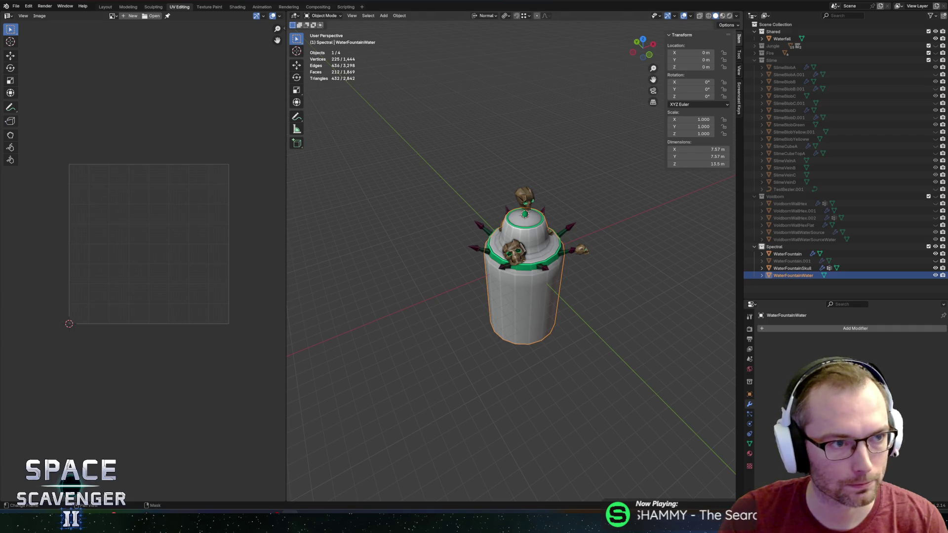
click(28, 6)
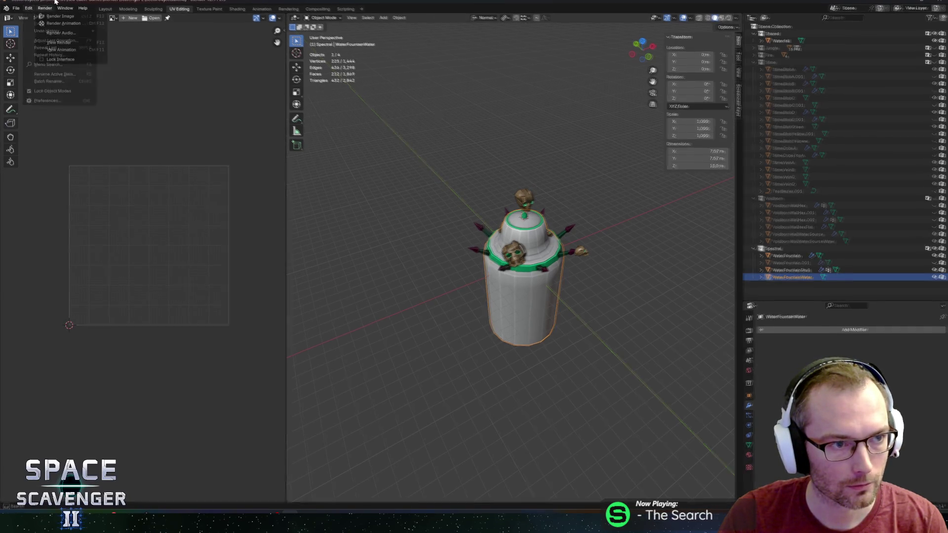
Open Preferences > Add-ons, search 'scre', and expand the Screencast Keys add-on
click(28, 9)
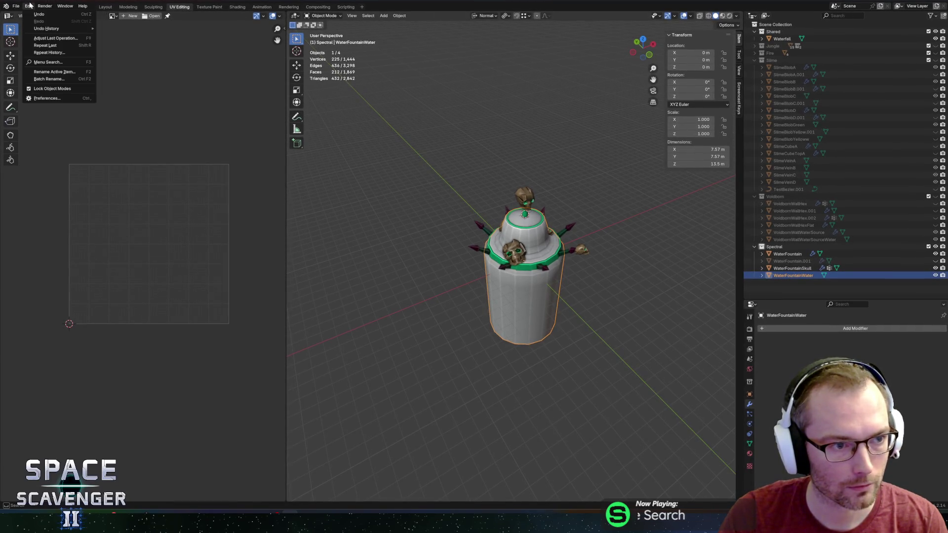
click(49, 98)
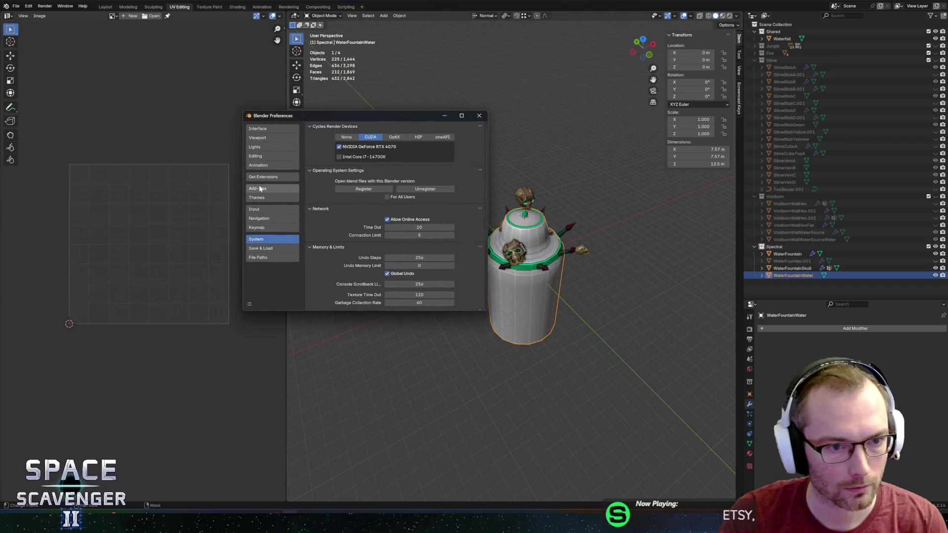
click(258, 188)
click(348, 127)
text(scre)
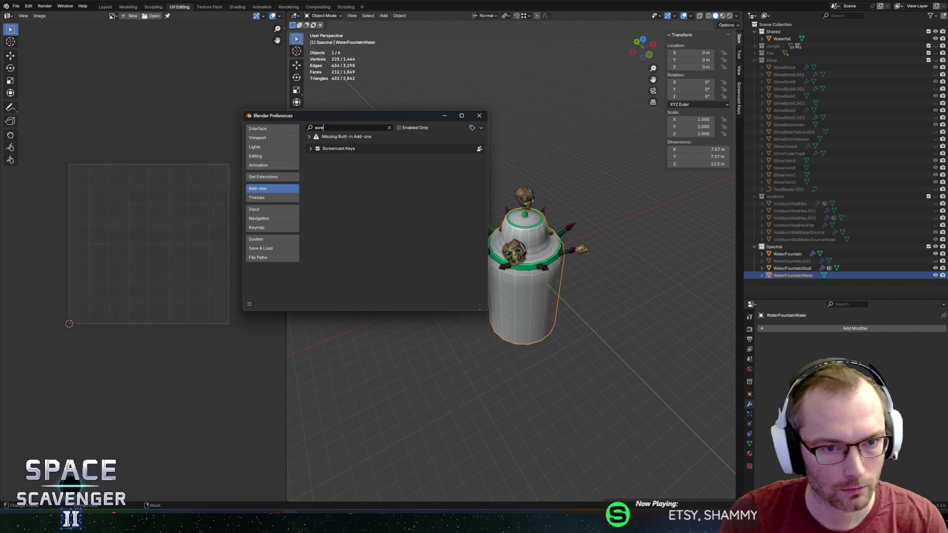
click(310, 149)
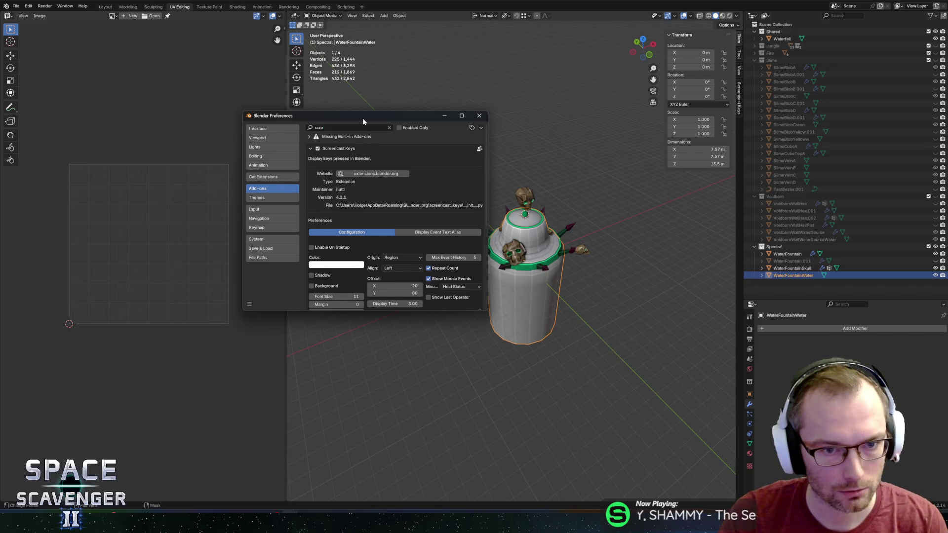
Reposition and enlarge the Preferences window, then turn on Display Draw Area
drag(362, 117, 271, 122)
mouse_move(394, 321)
mouse_down()
mouse_move(436, 385)
mouse_move(446, 472)
mouse_move(434, 478)
mouse_up()
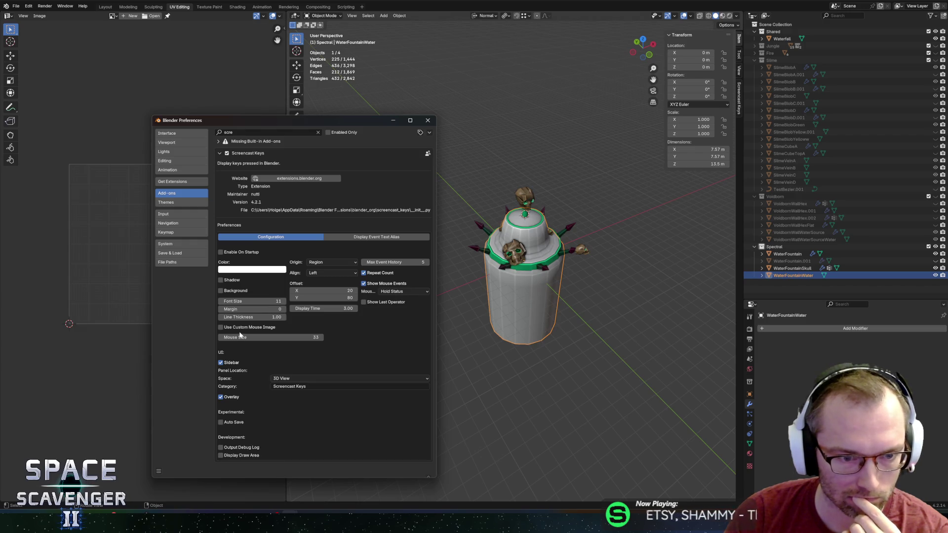
click(221, 455)
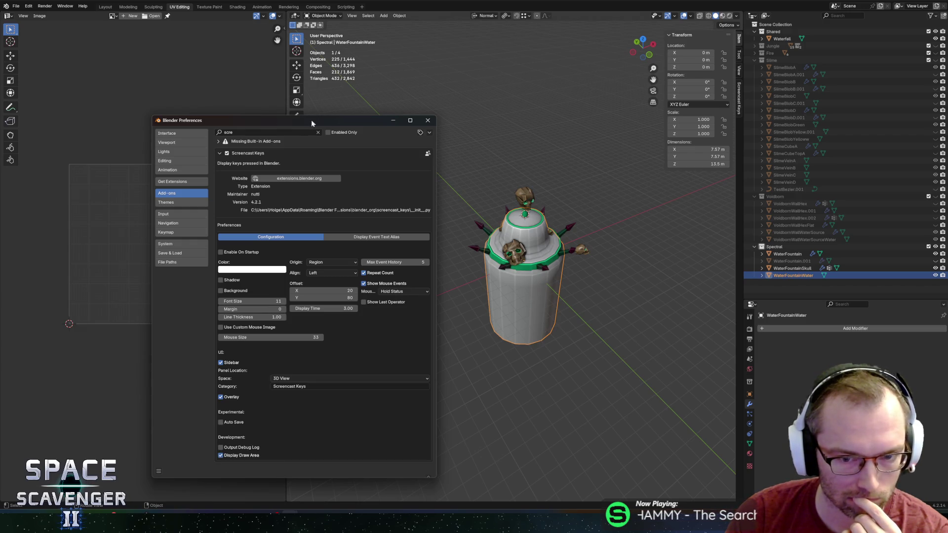
mouse_move(325, 124)
mouse_down()
mouse_move(153, 98)
mouse_move(399, 43)
mouse_move(457, 83)
mouse_move(384, 89)
mouse_up()
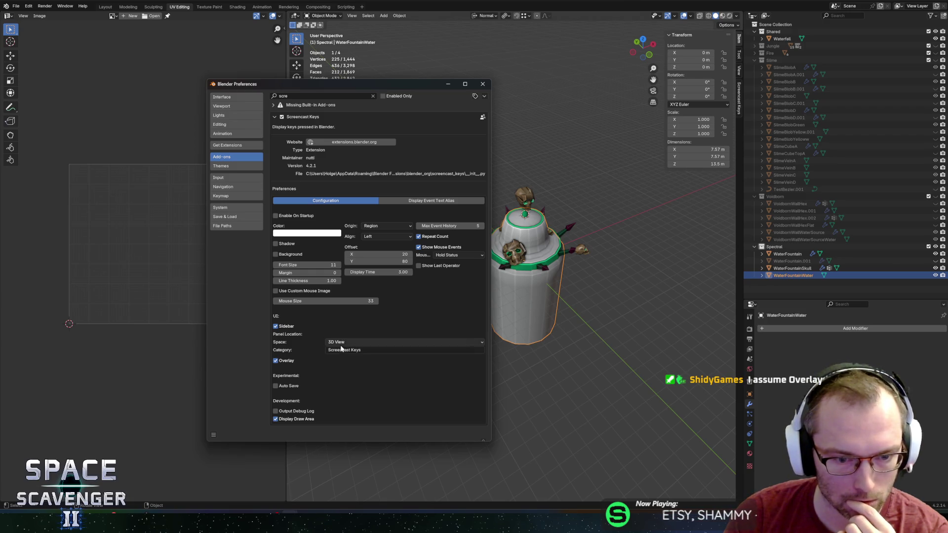
click(363, 342)
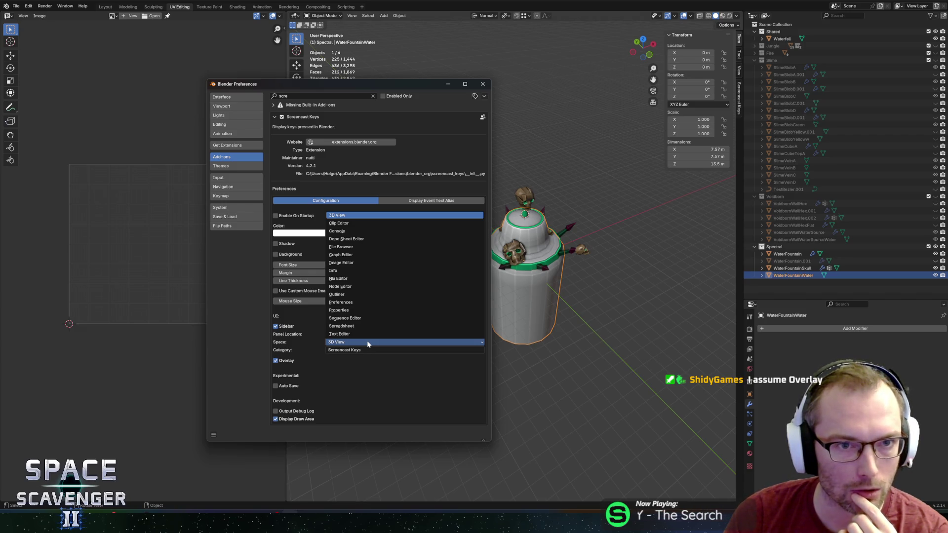
click(367, 344)
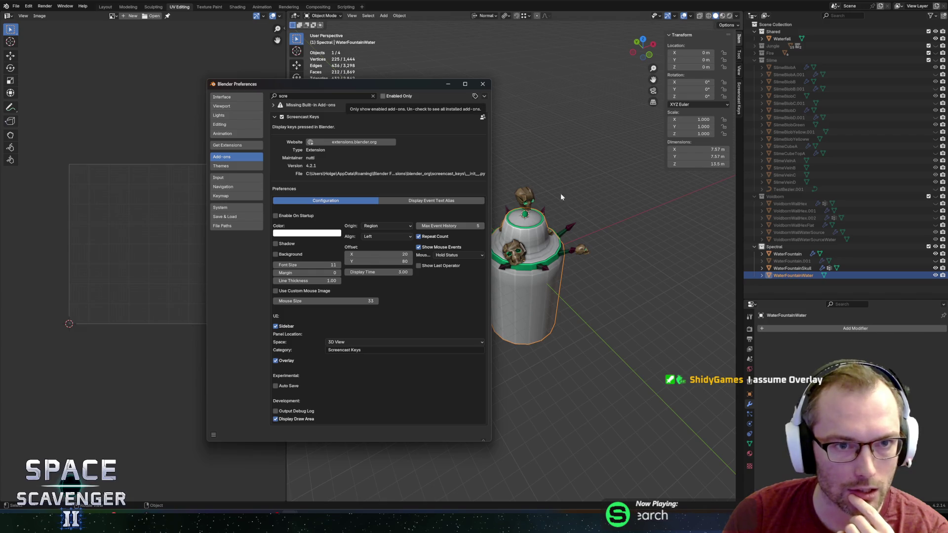
click(296, 16)
click(299, 25)
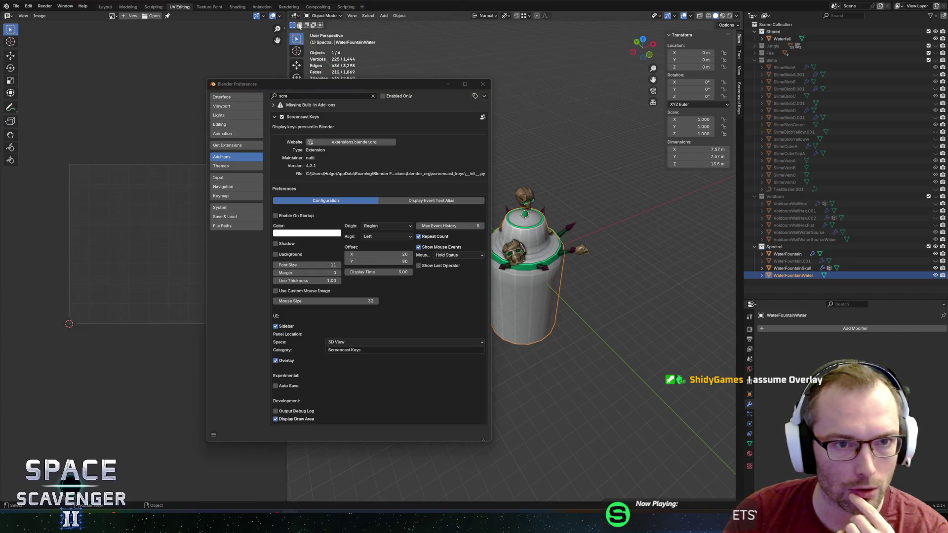
click(345, 342)
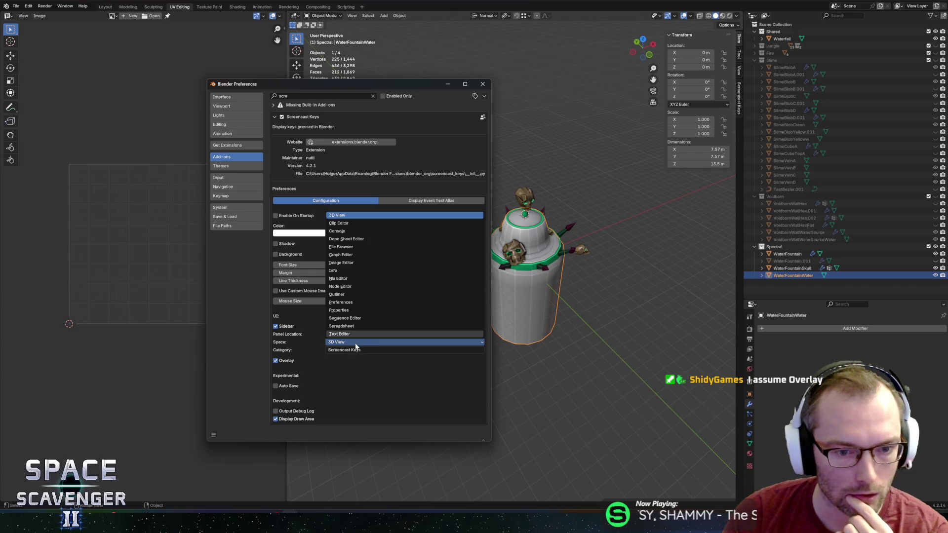
click(353, 351)
click(358, 343)
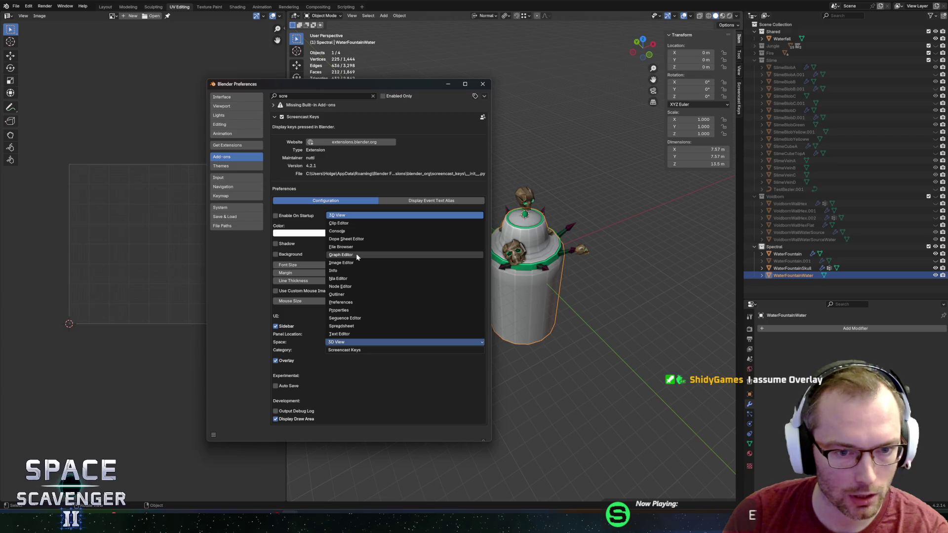
click(362, 344)
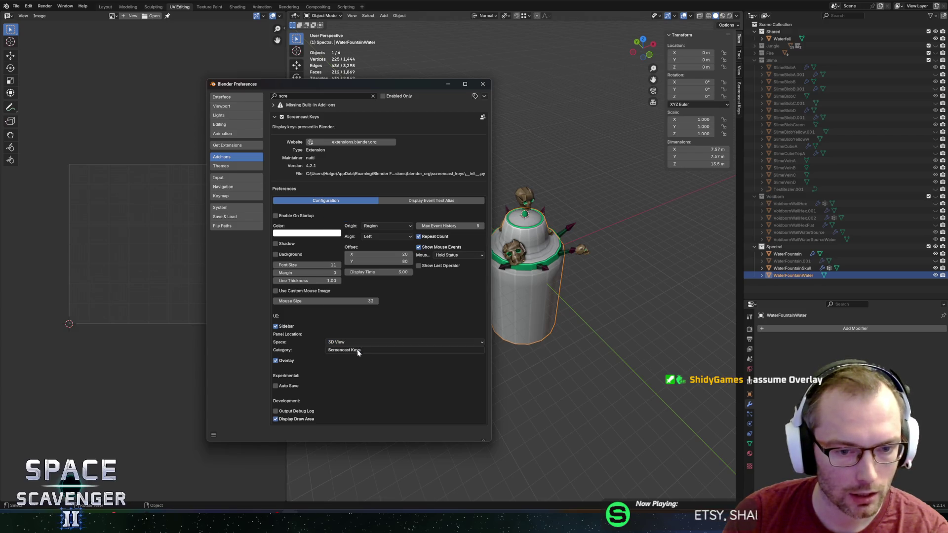
click(12, 17)
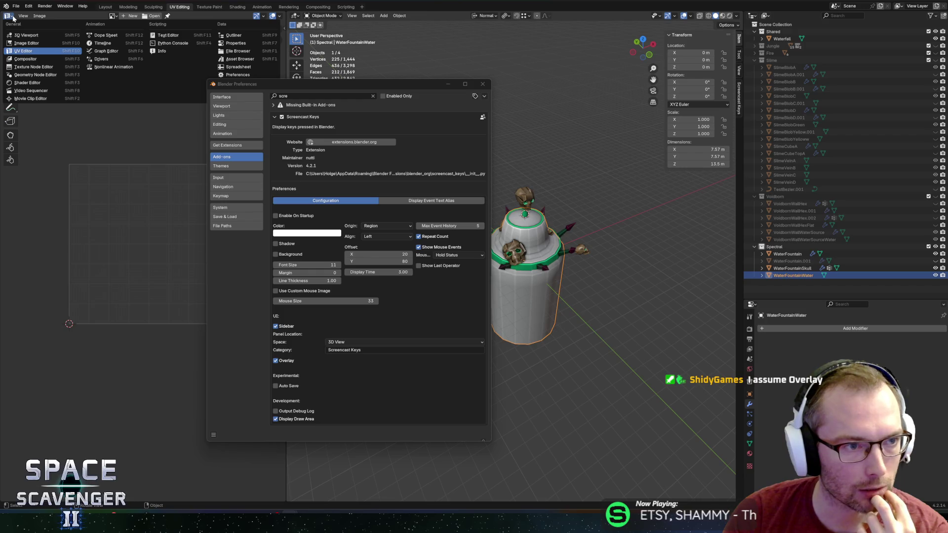
click(354, 343)
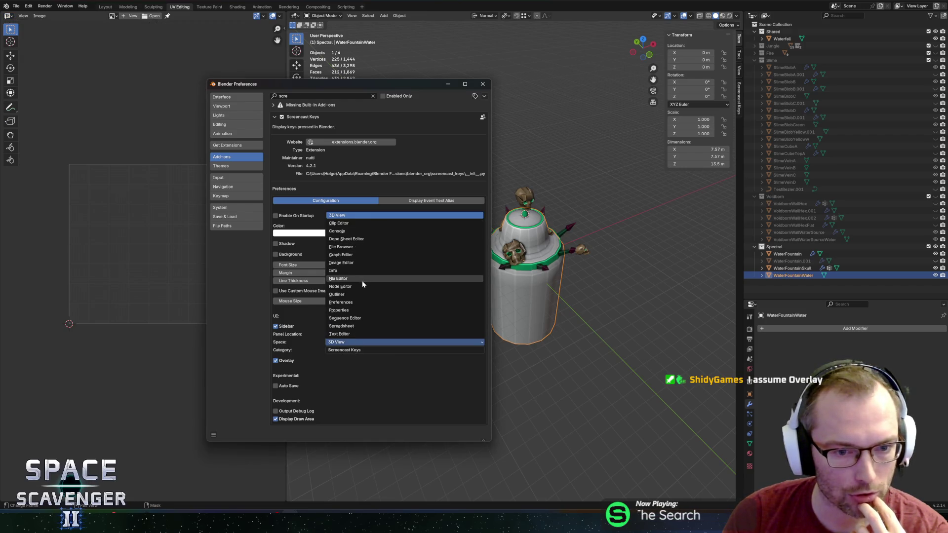
click(341, 216)
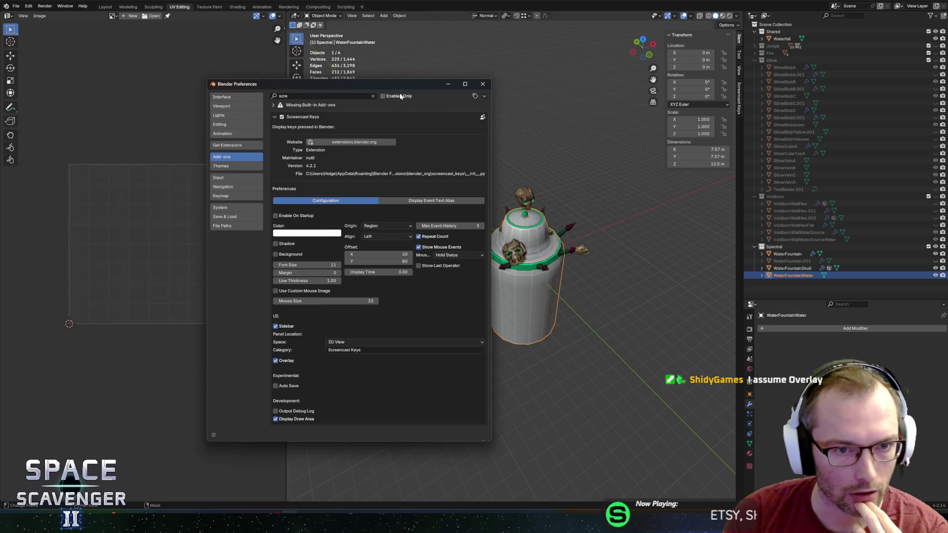
drag(401, 85, 424, 82)
mouse_move(515, 437)
mouse_down()
mouse_move(542, 467)
mouse_move(575, 467)
mouse_up()
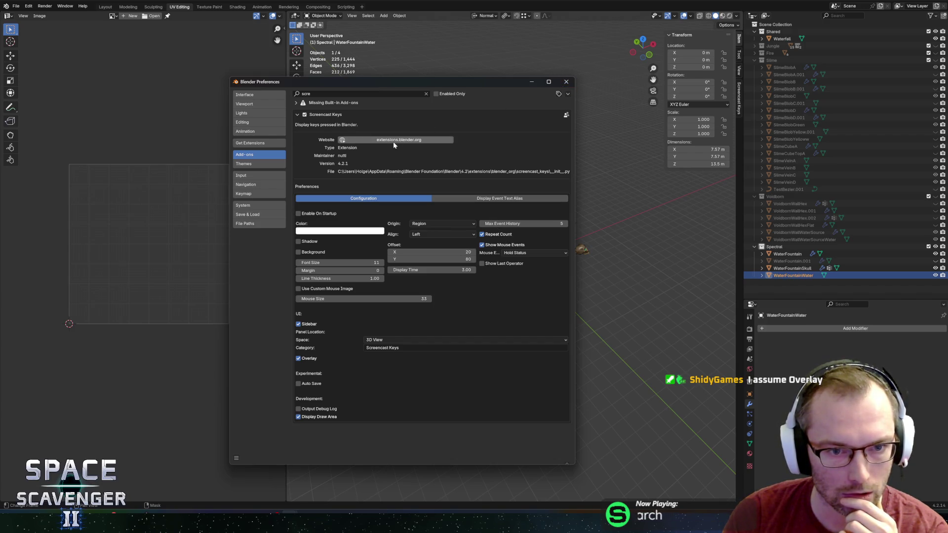
Turn on Enable On Startup for Screencast Keys, close Preferences, and select WaterFountainSkull
click(441, 198)
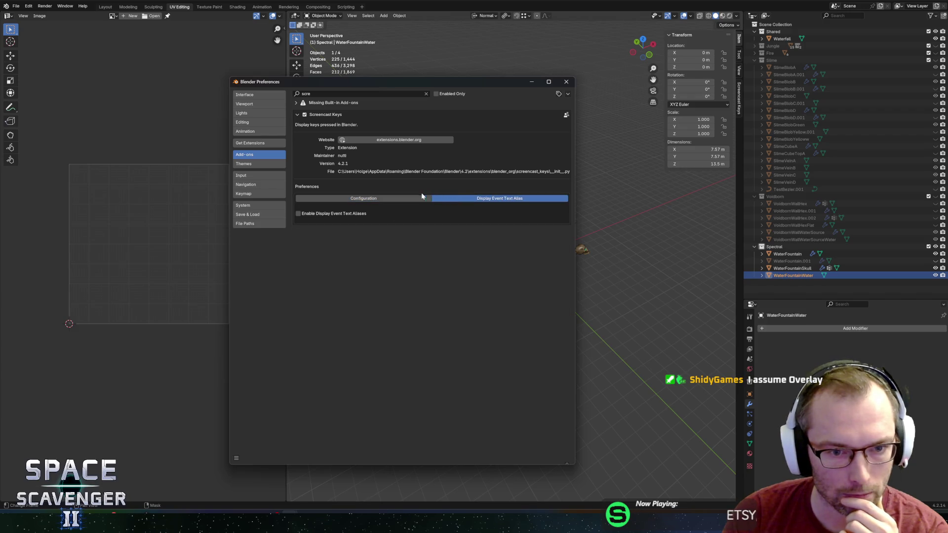
click(419, 198)
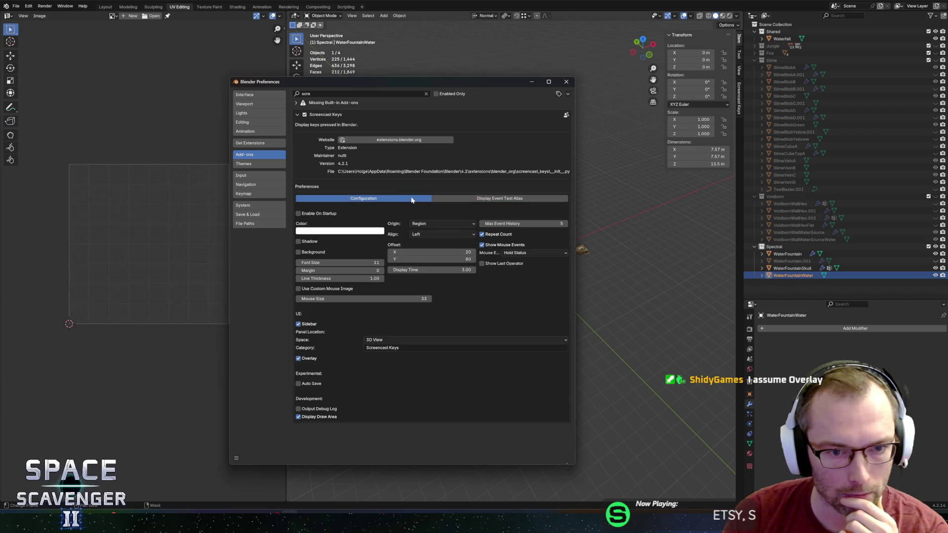
click(299, 214)
mouse_move(371, 232)
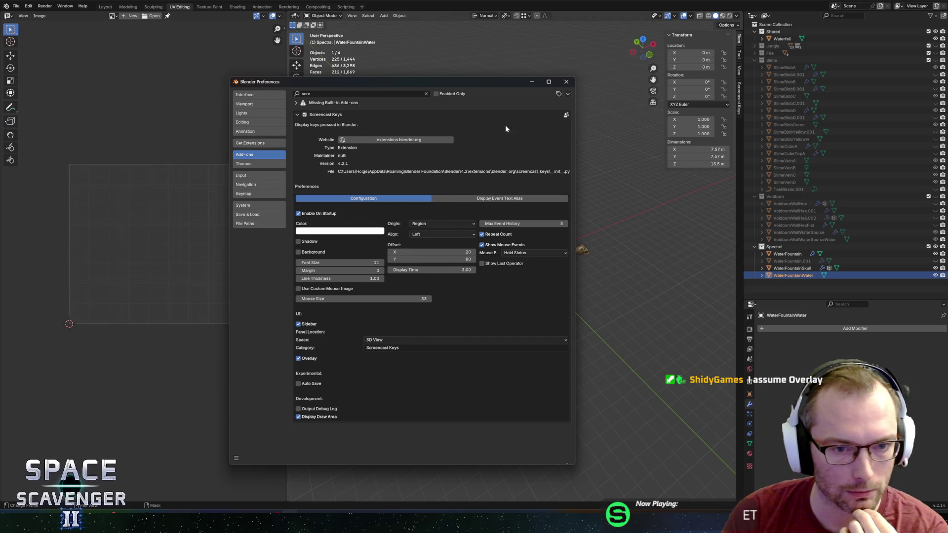
click(566, 81)
click(511, 253)
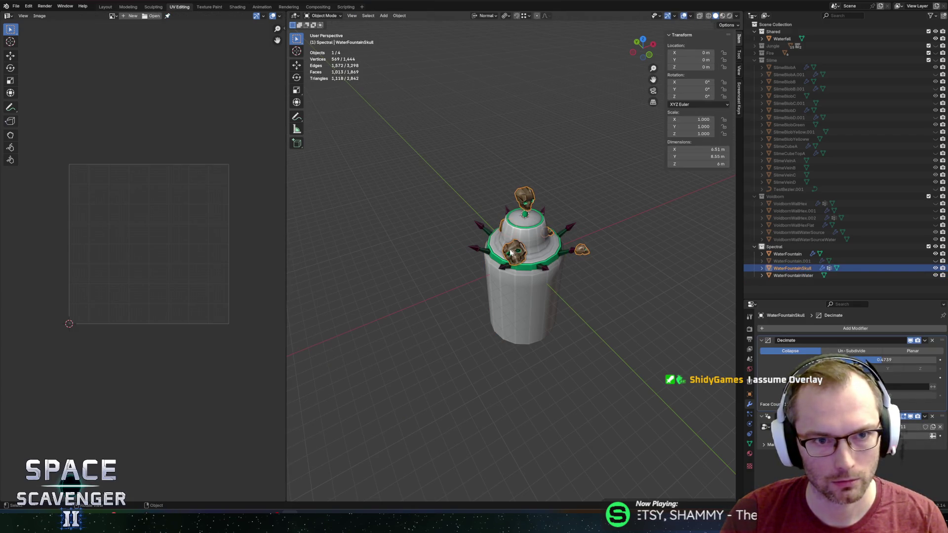
Select an edge loop on WaterFountainWater in edge mode, then return to Object Mode and deselect
click(508, 304)
key(Tab)
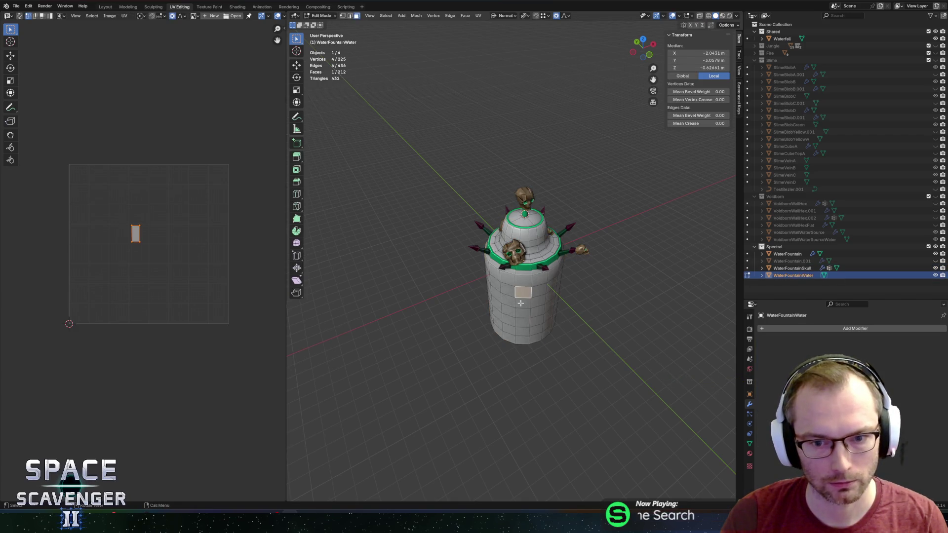
key(2)
alt+click(527, 286)
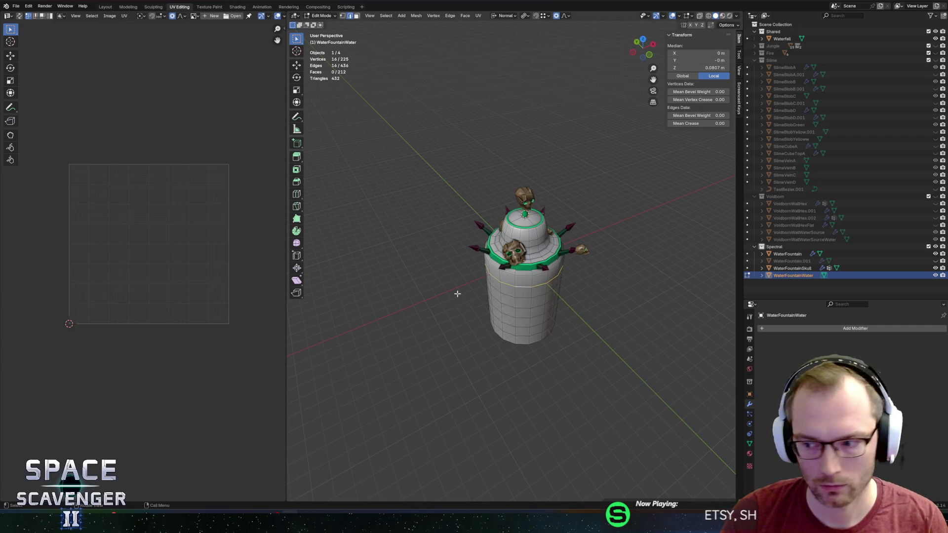
key(Tab)
click(443, 264)
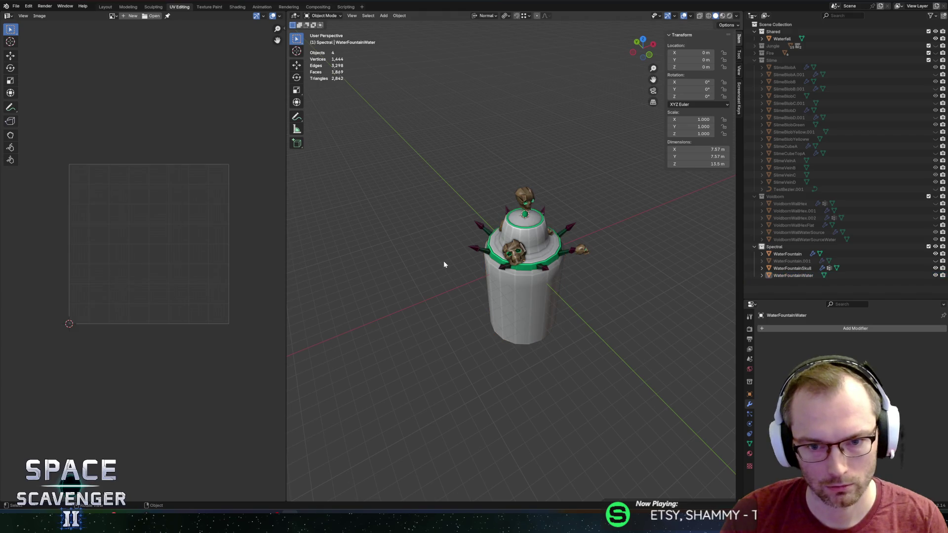
Quit Blender saving SectorObjects.blend, then search Windows for 'blender 4.2'
key(ctrl+q)
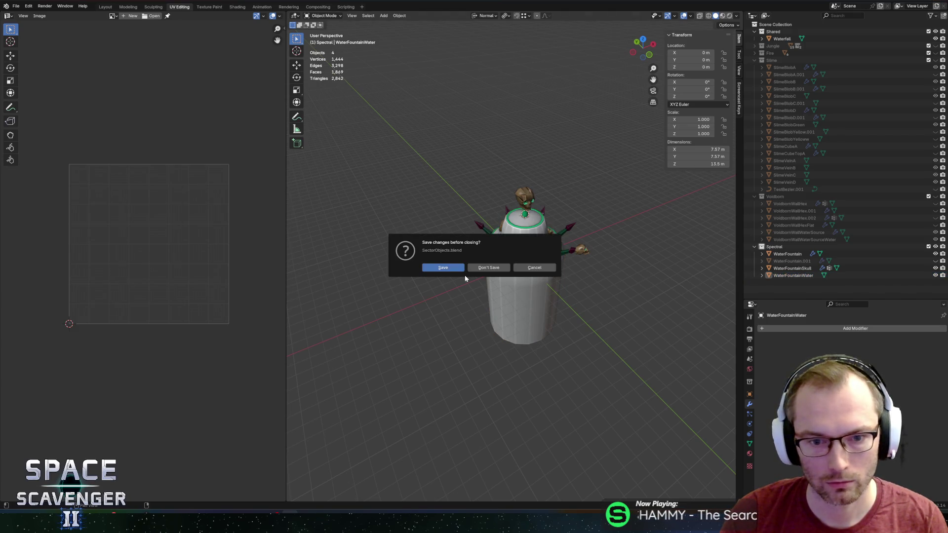
click(453, 273)
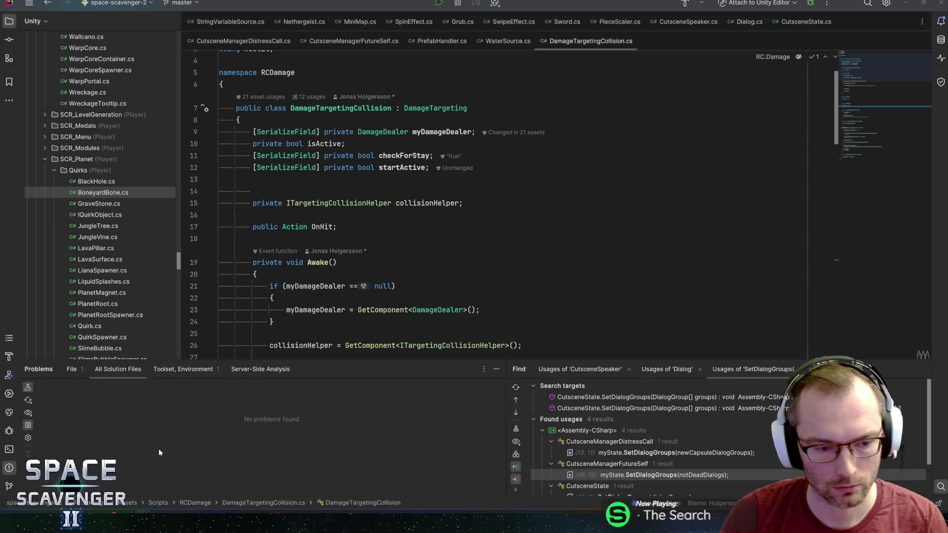
key(super)
text(blender 4.2)
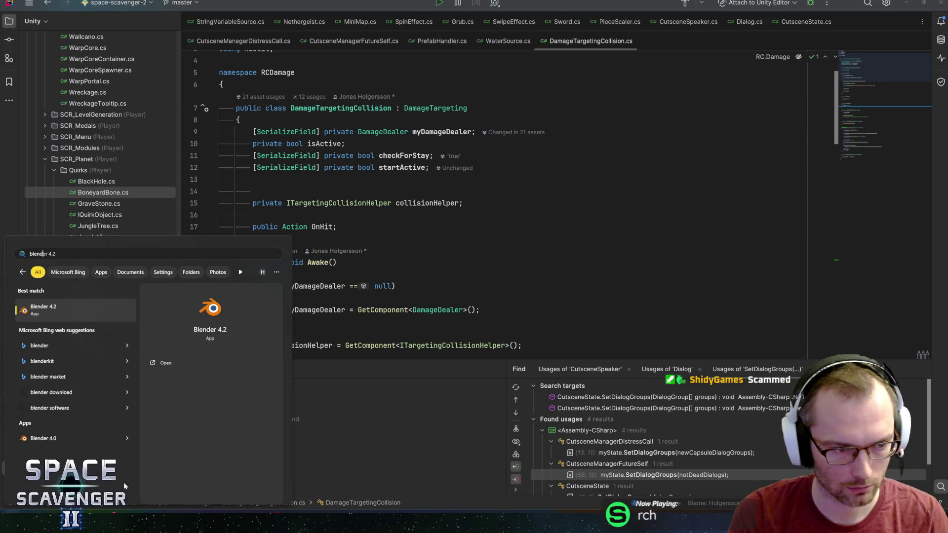